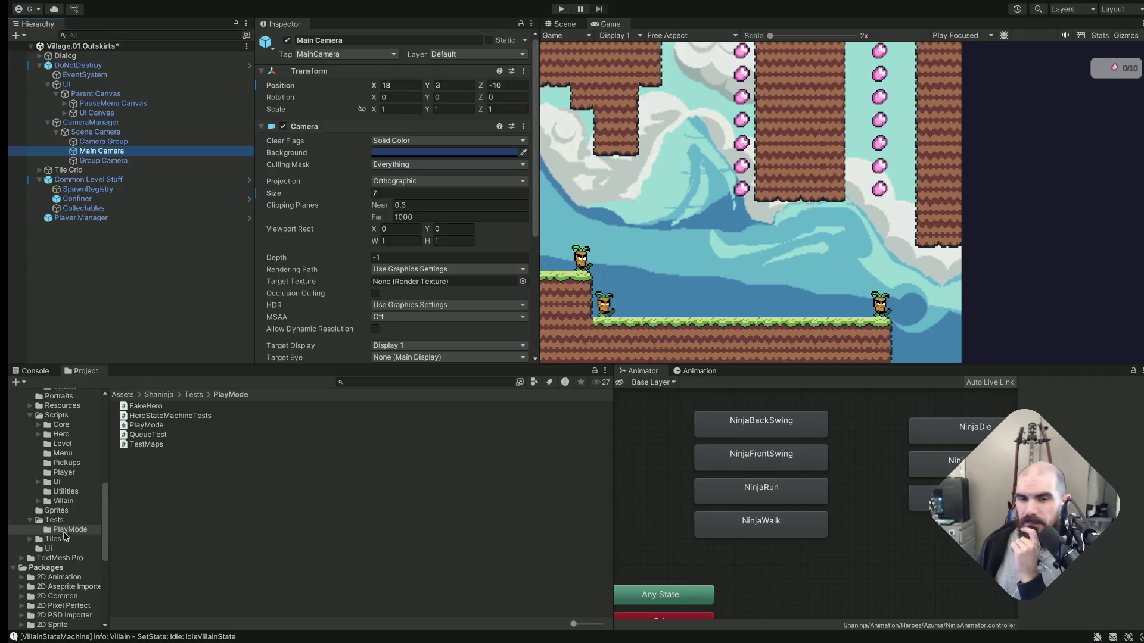
scroll(64, 475, down, 1)
scroll(65, 460, up, 1)
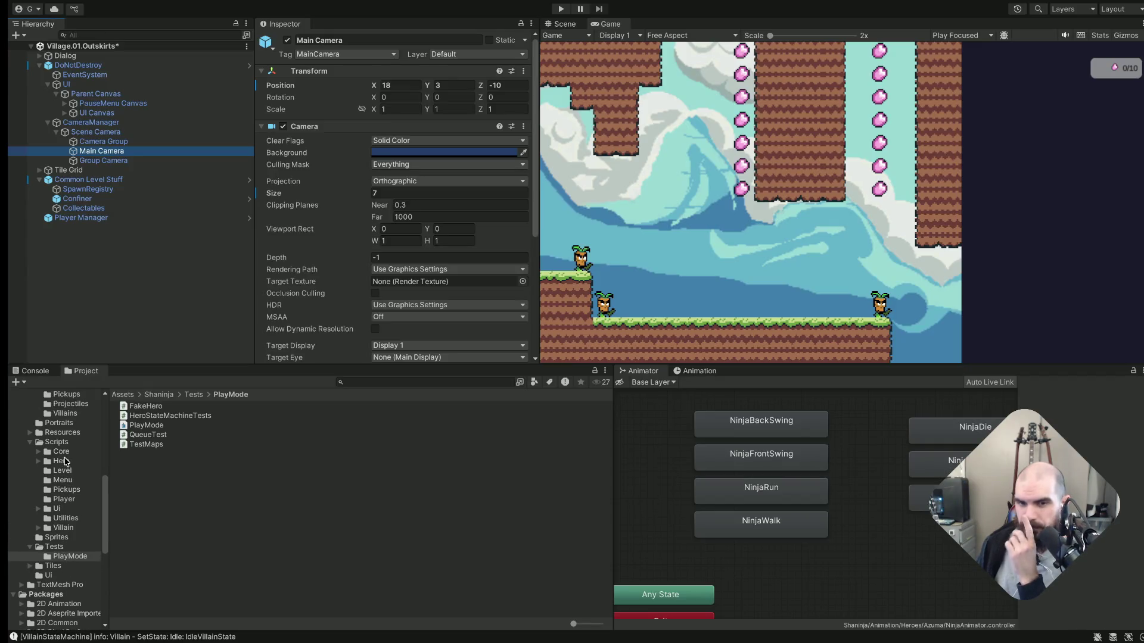
scroll(65, 461, up, 1)
scroll(64, 460, up, 1)
Open the Ninja prefab from the Azuma hero folder in Prefab Mode
click(74, 423)
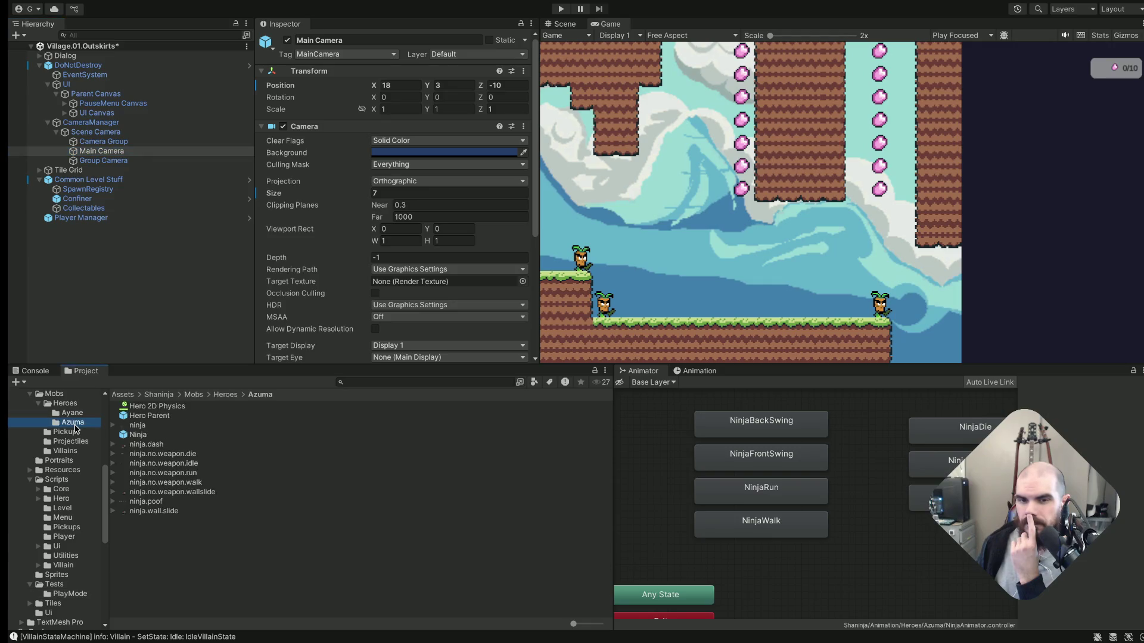
double_click(160, 434)
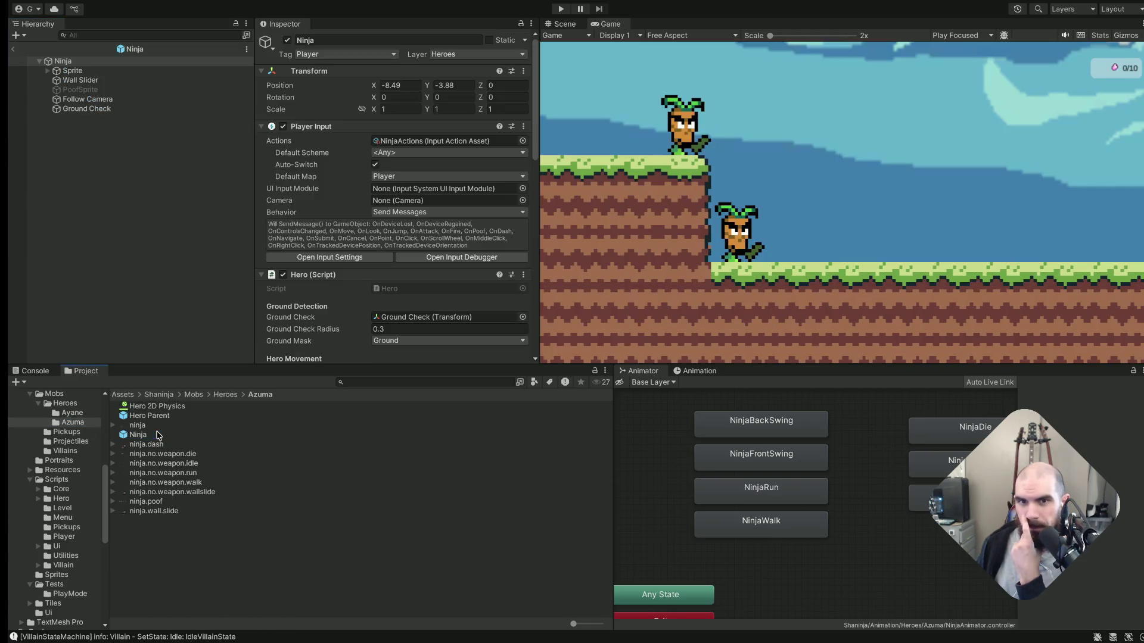
Select Follow Camera and change its CinemachineVirtualCamera Lens Ortho Size from 3 to 5
click(133, 99)
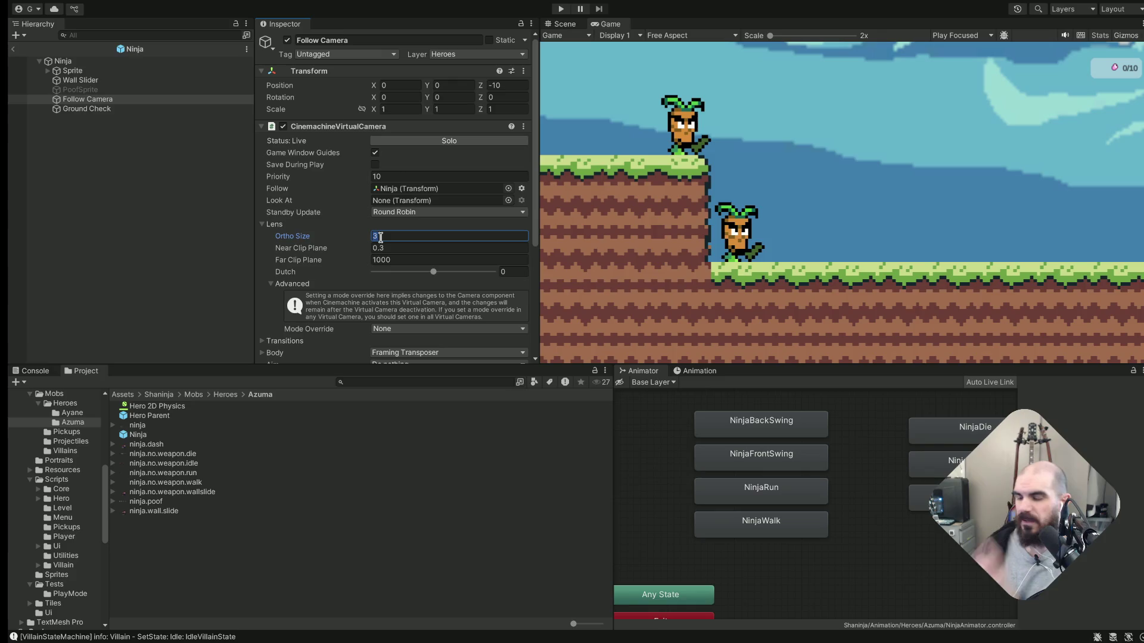
text(20)
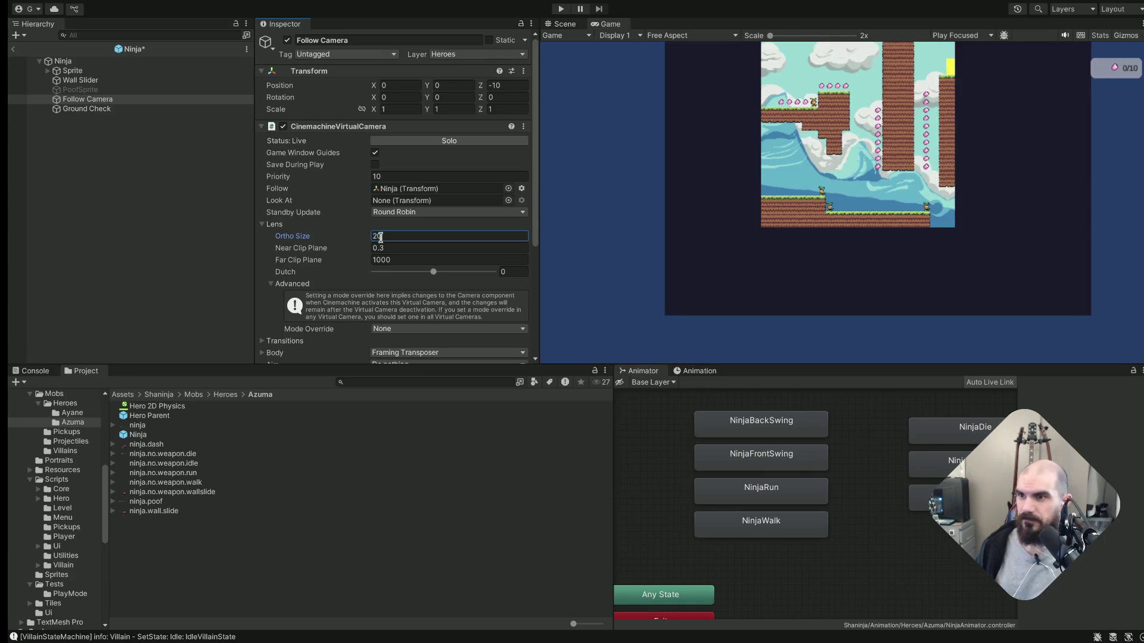
key(BackSpace)
key(BackSpace)
text(7)
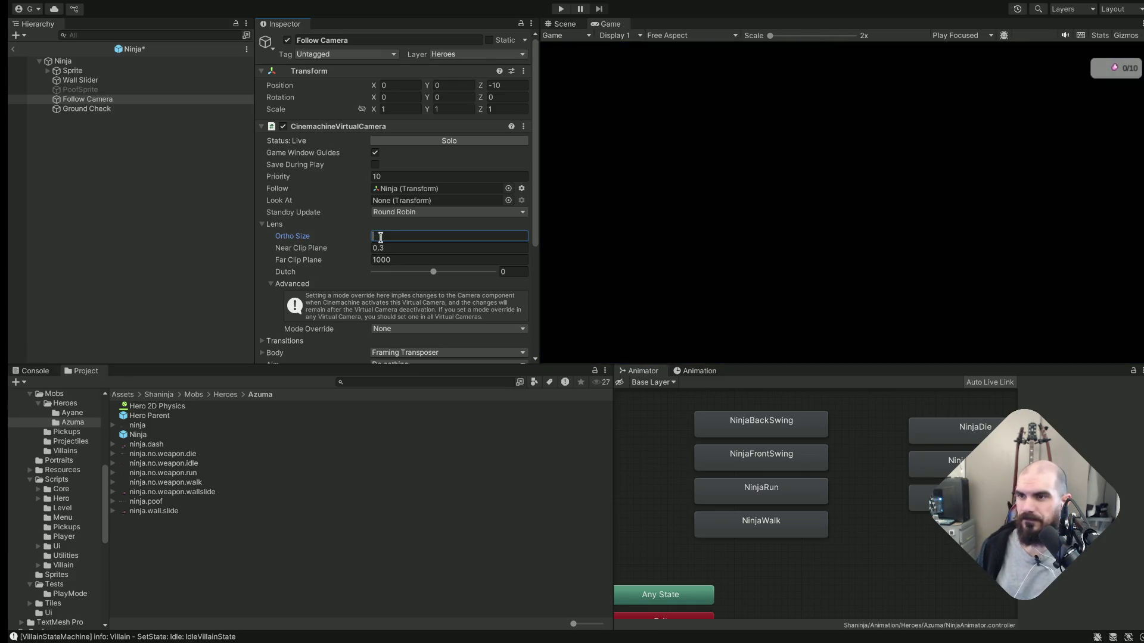
key(BackSpace)
text(6)
key(BackSpace)
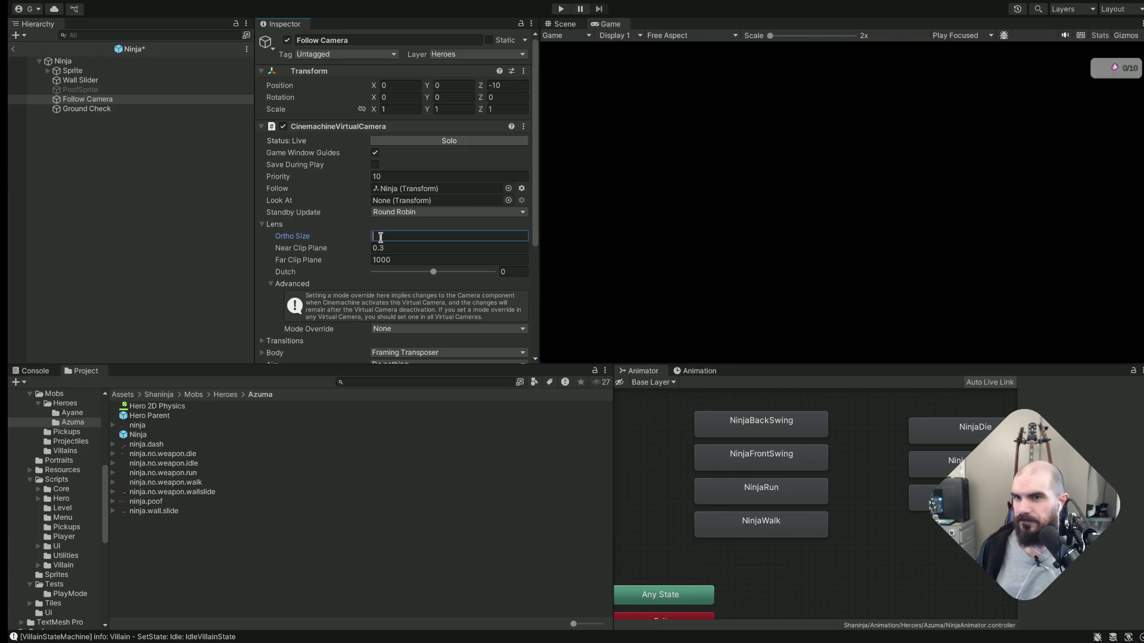
text(5)
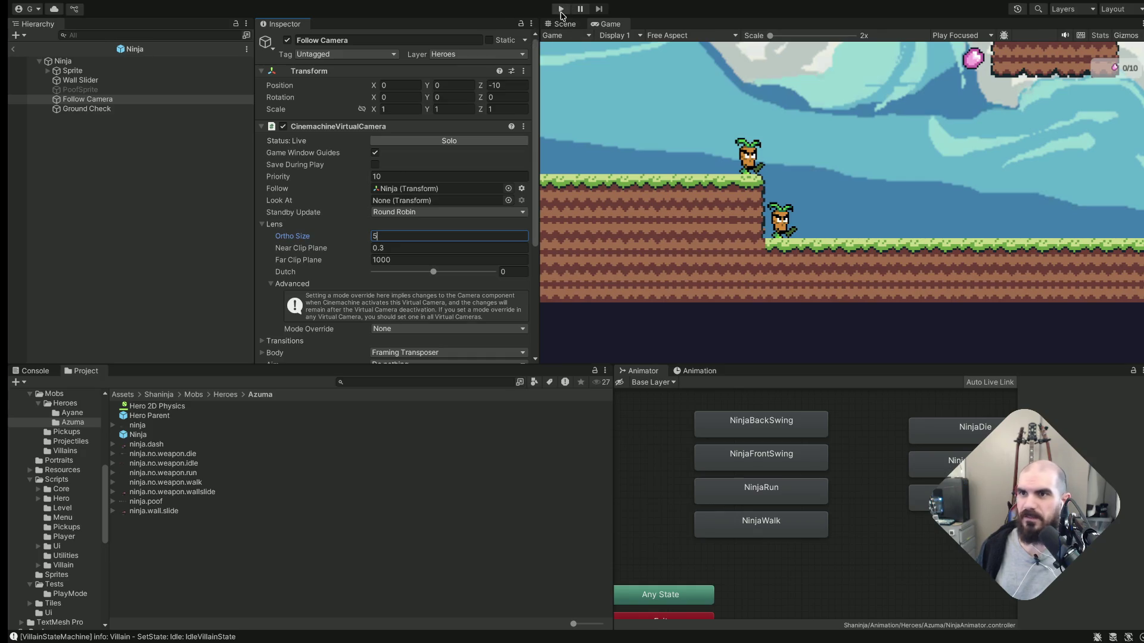
click(560, 9)
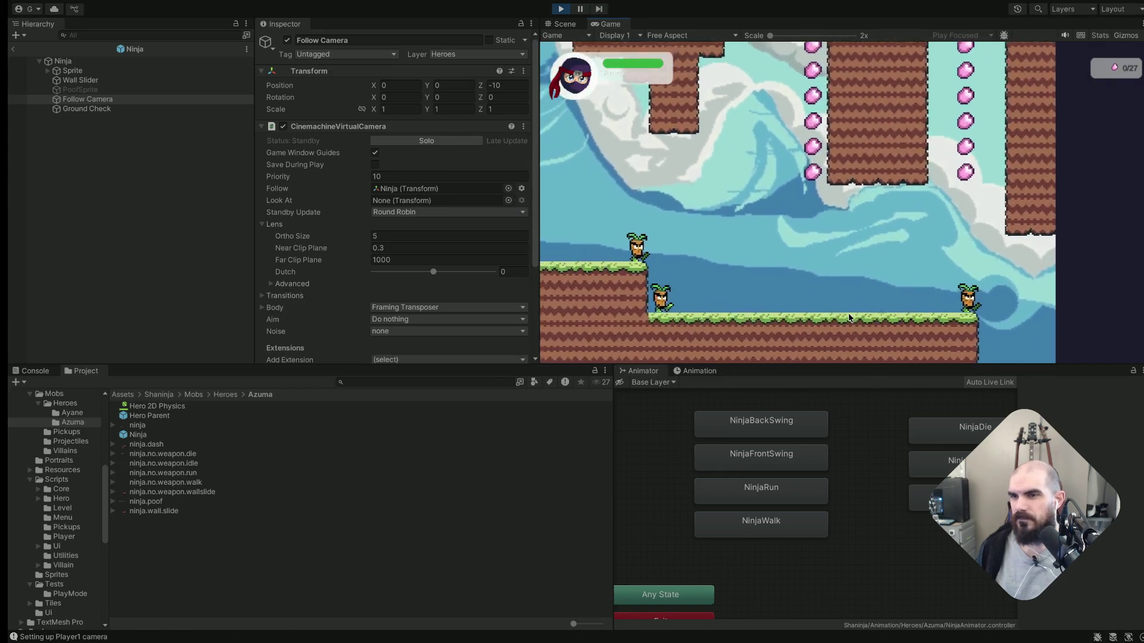
key(Right)
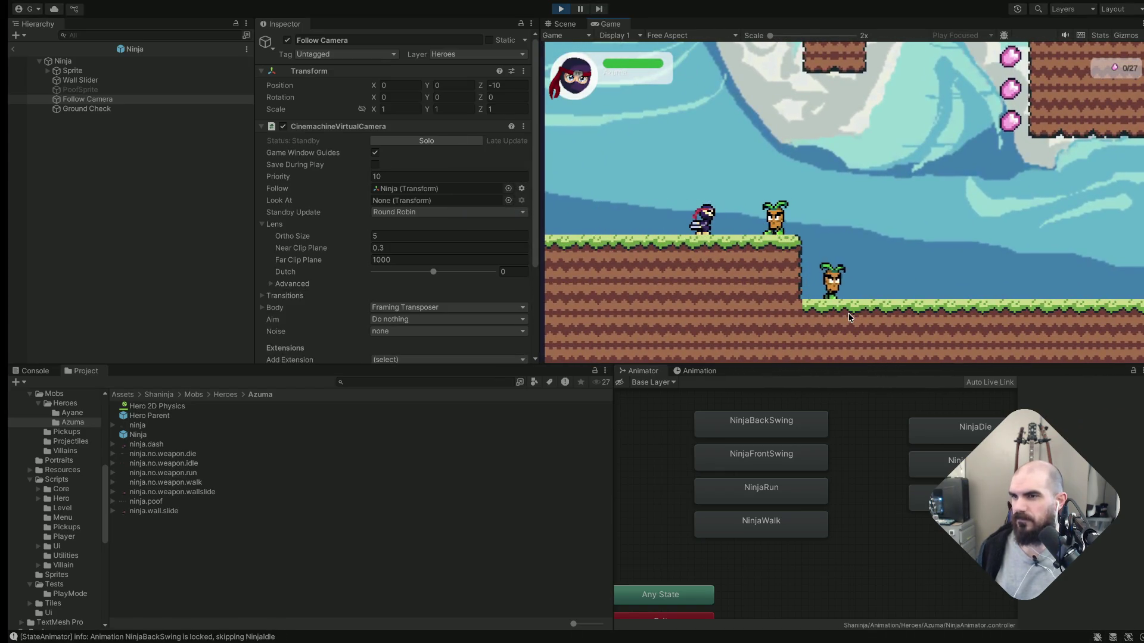
key(space)
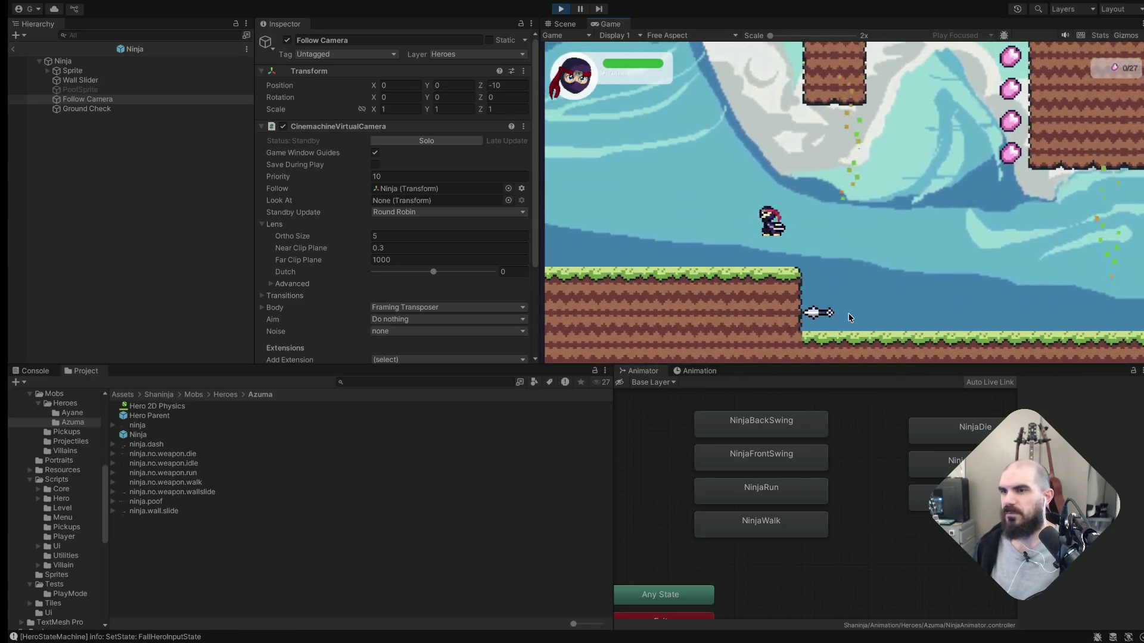
key(space)
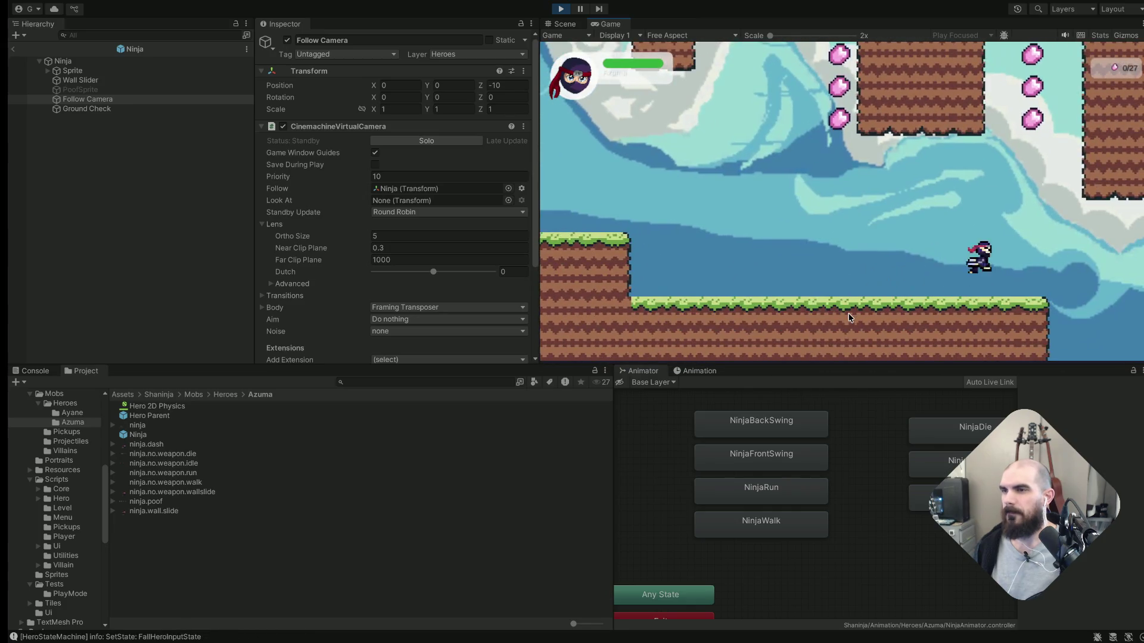
key(space)
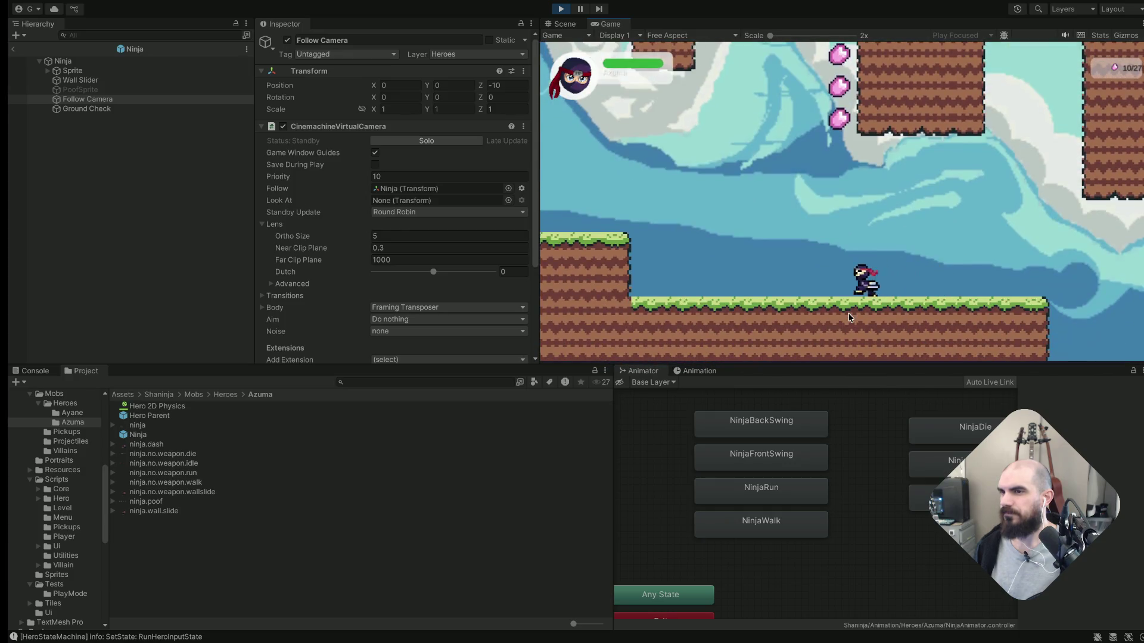
key(Right)
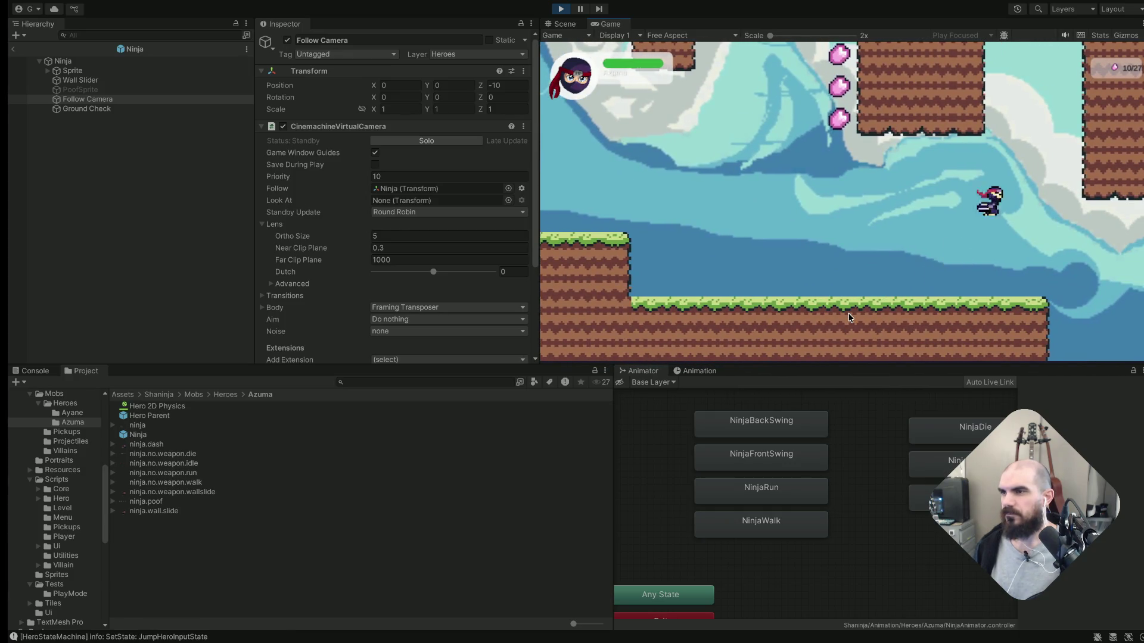
key(Right)
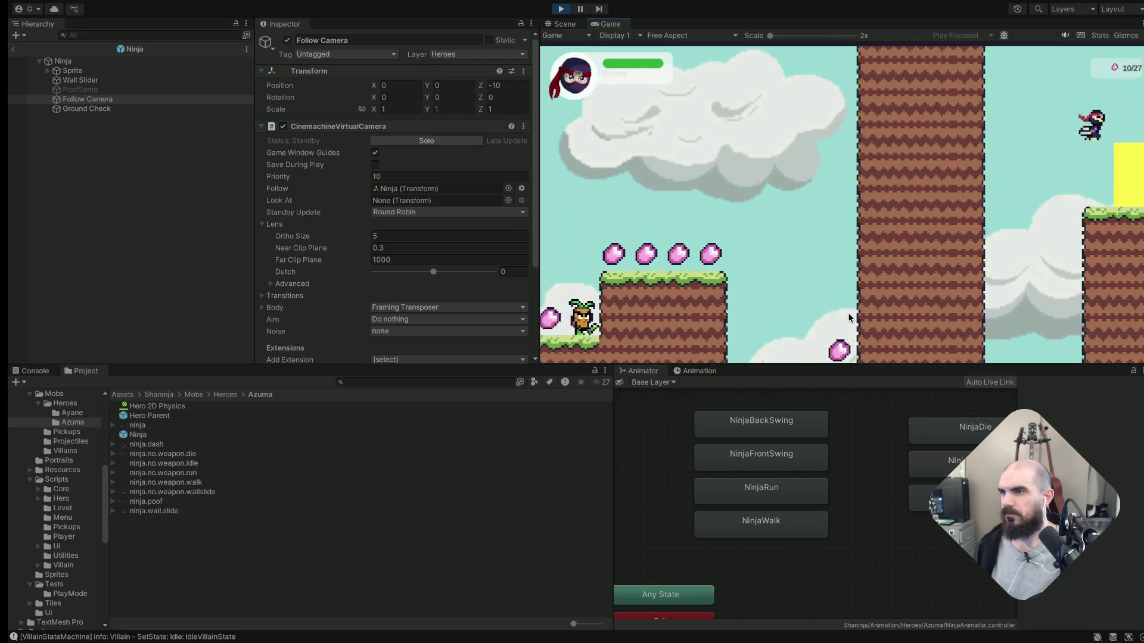
key(Right)
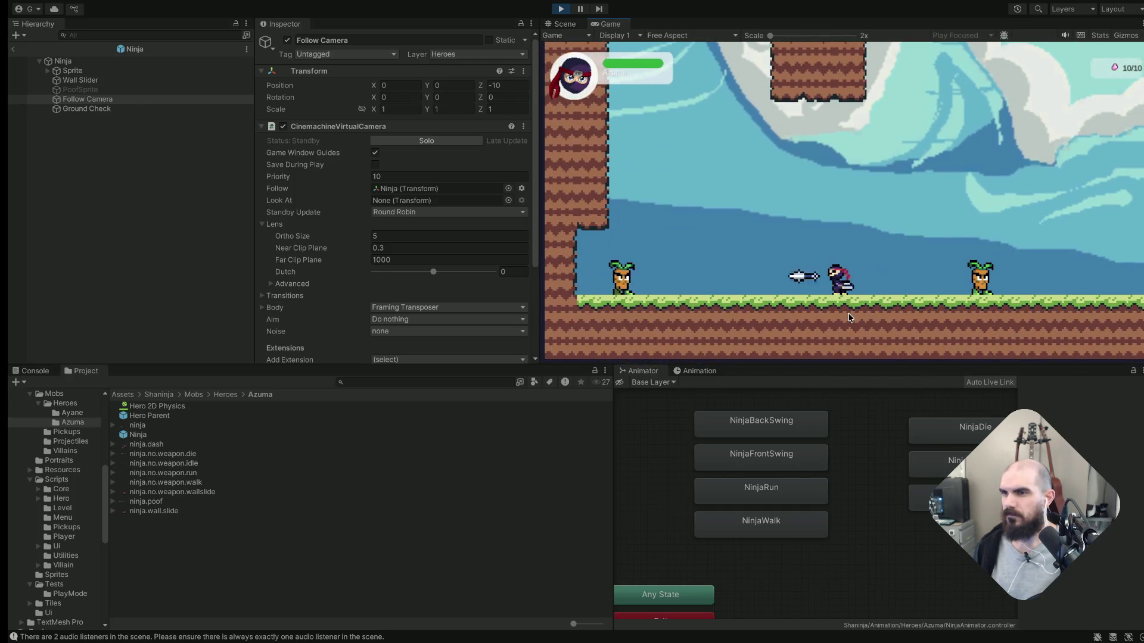
key(Right)
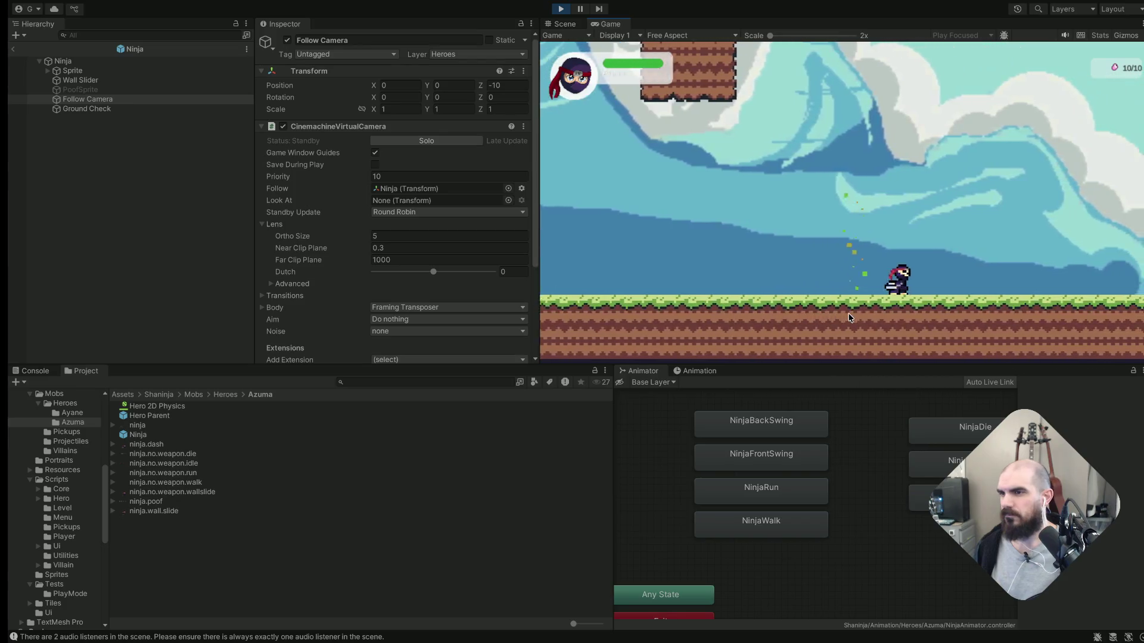
key(space)
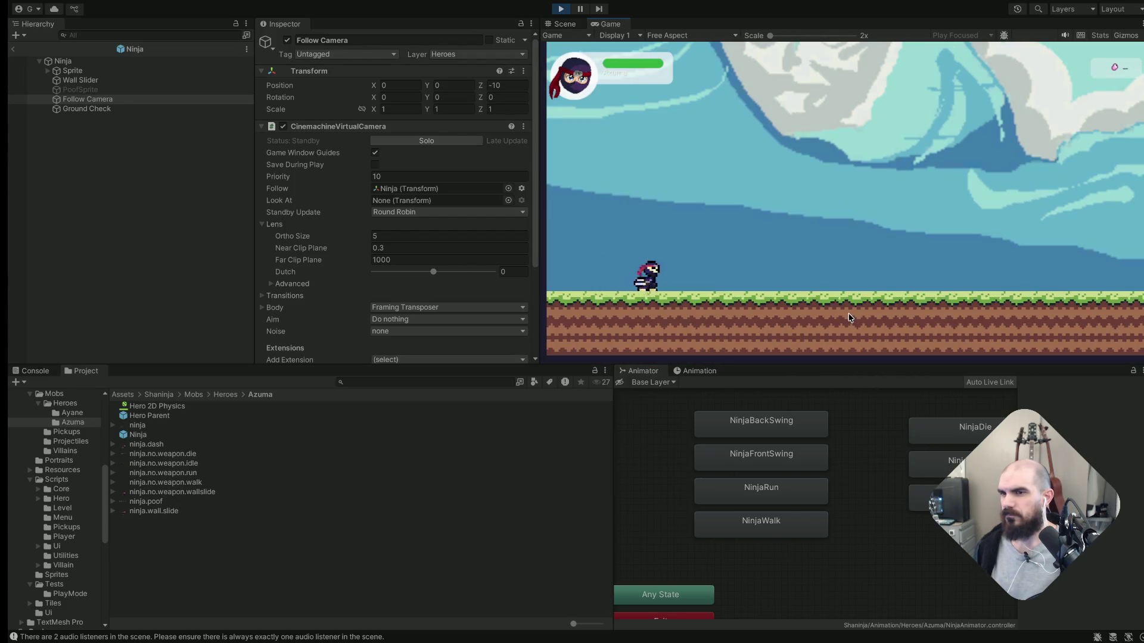
key(Right)
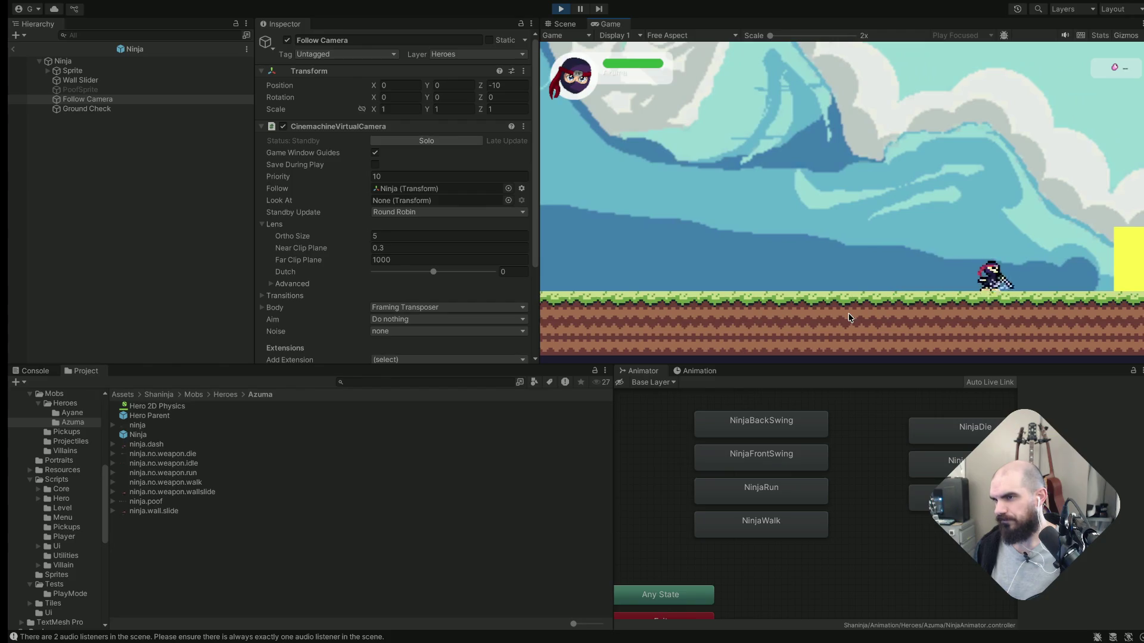
key(space)
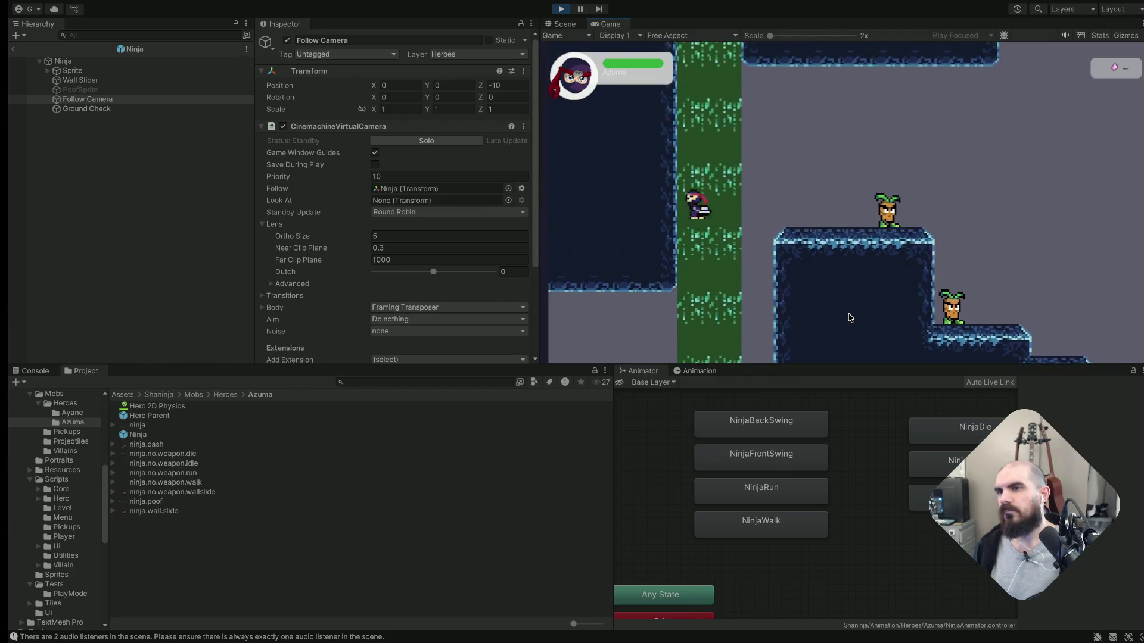
key(Right)
key(Right)
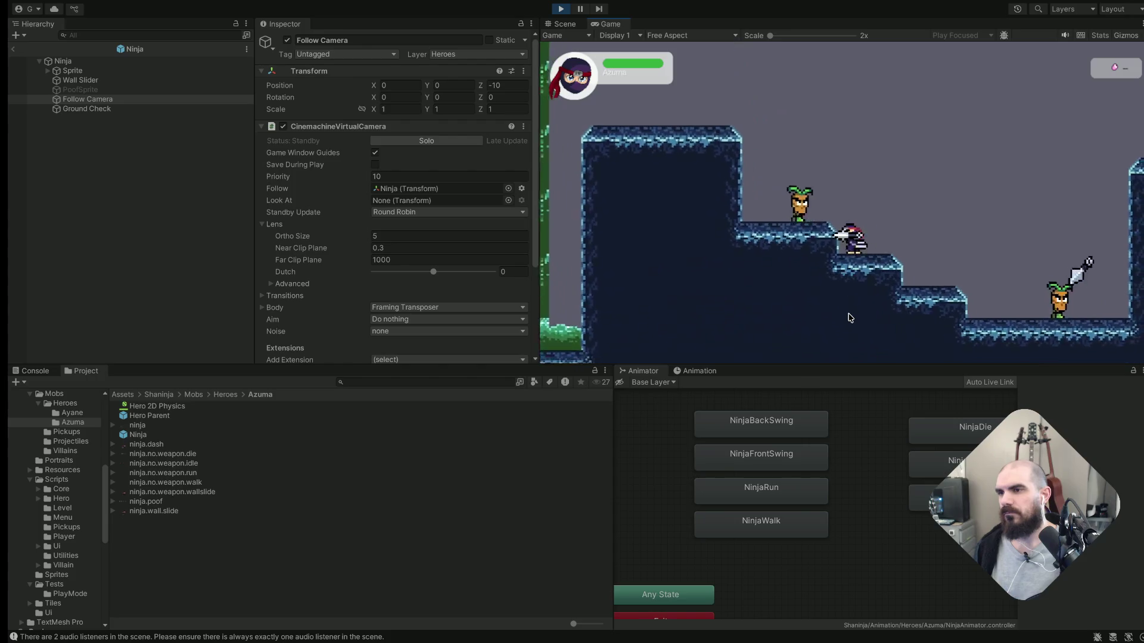
key(Left)
key(Right)
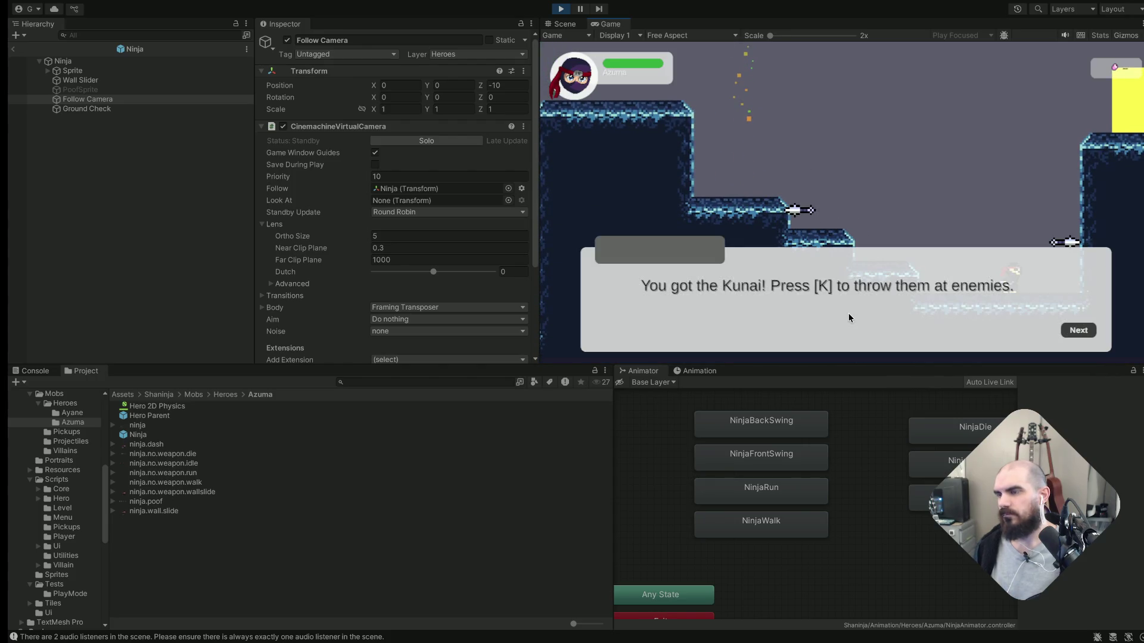
key(ctrl+p)
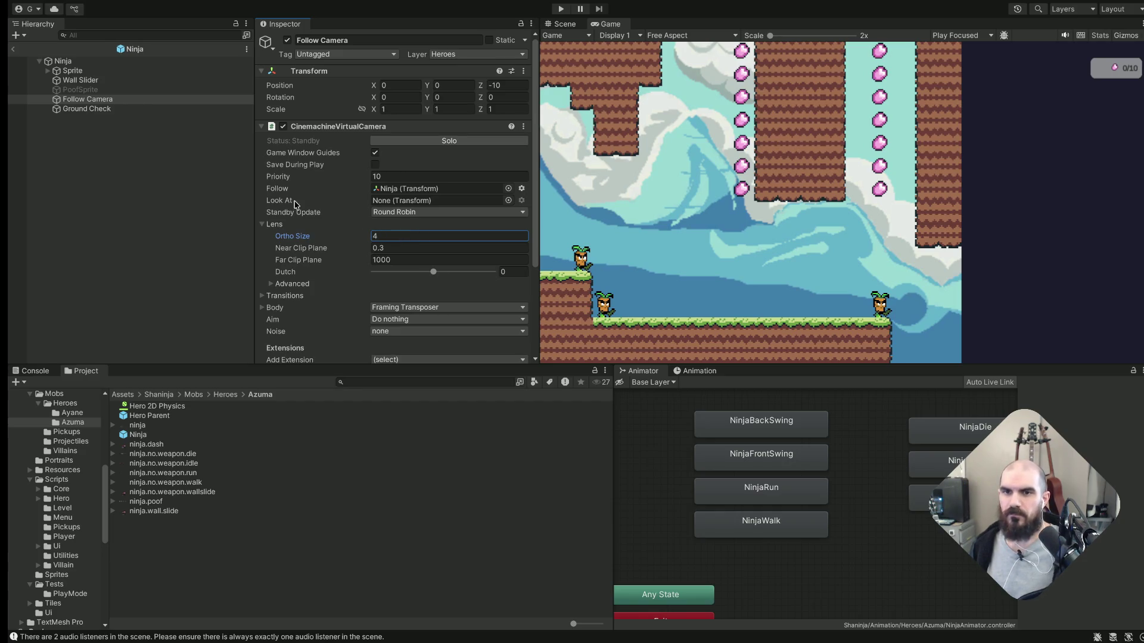
Commit Ortho Size 4 on the Follow Camera and enter Play Mode
click(107, 89)
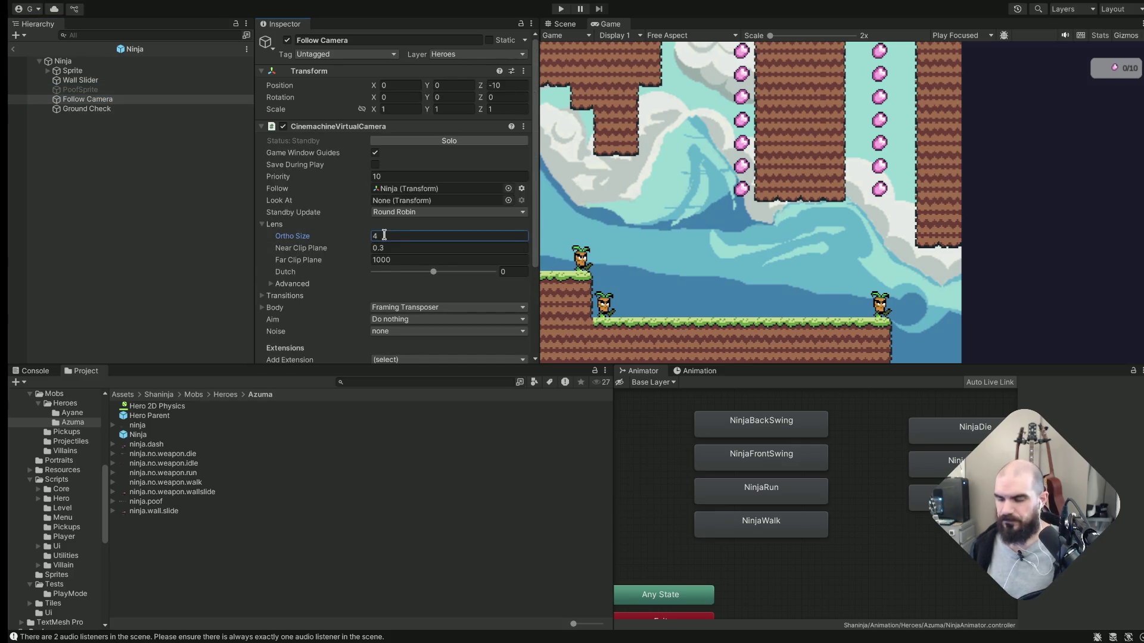
key(ctrl+p)
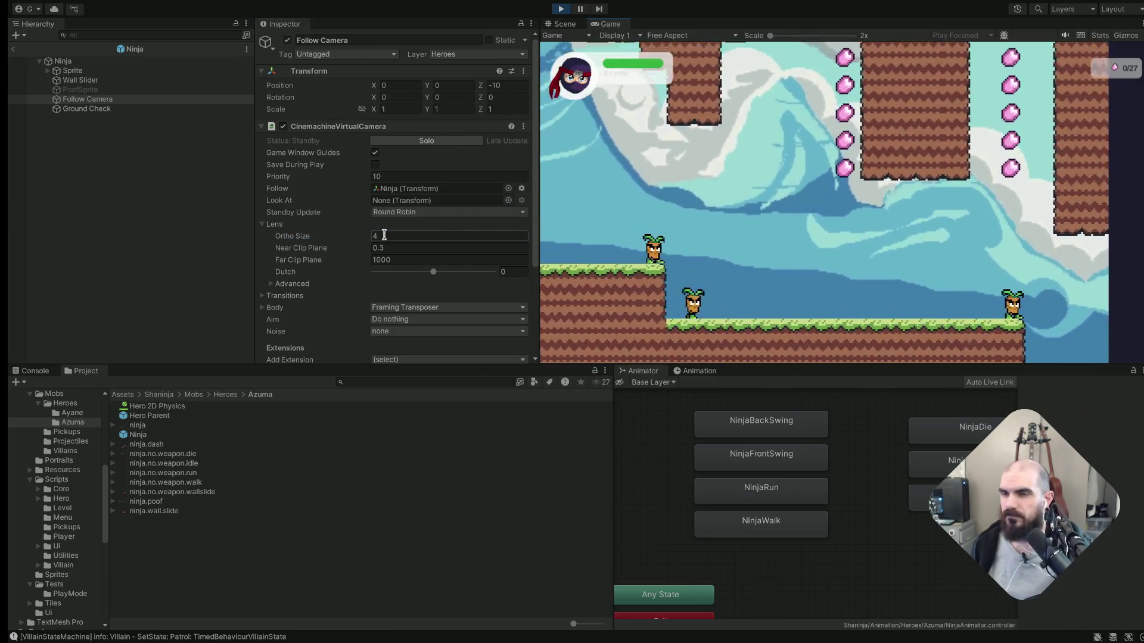
Run and wall-jump the ninja across the platforms and into the cave level
key(Right)
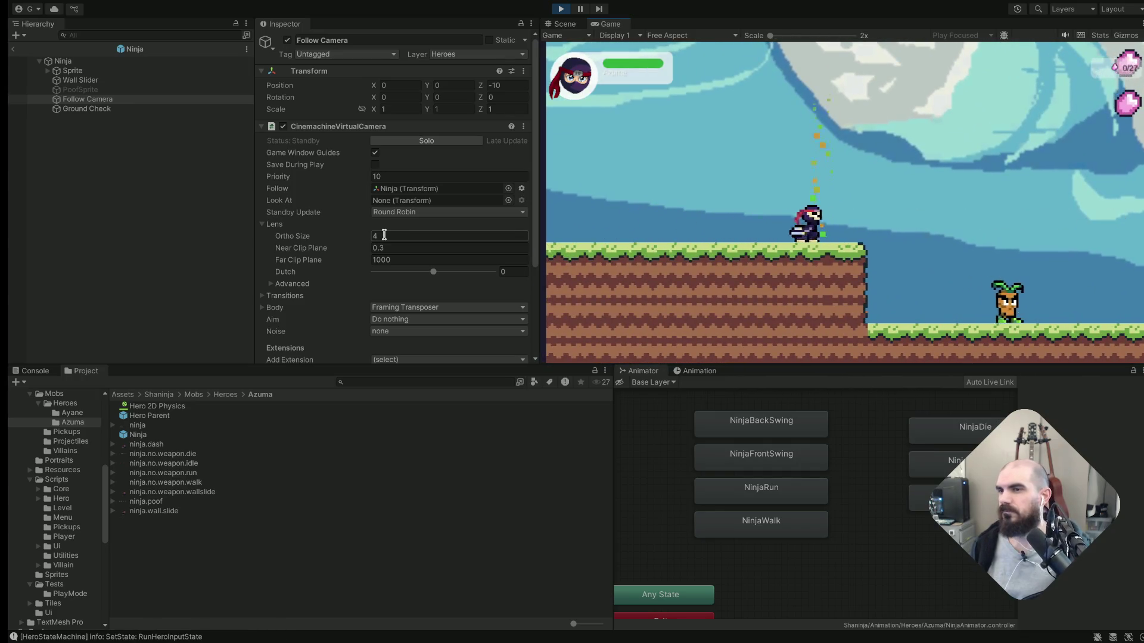
key(space)
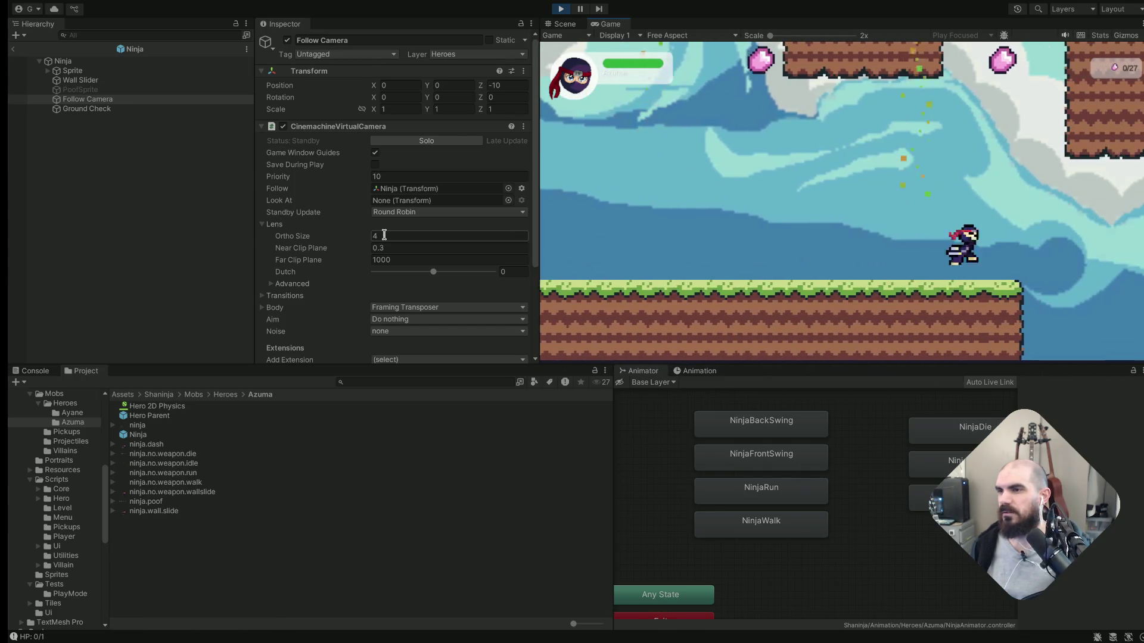
key(Left)
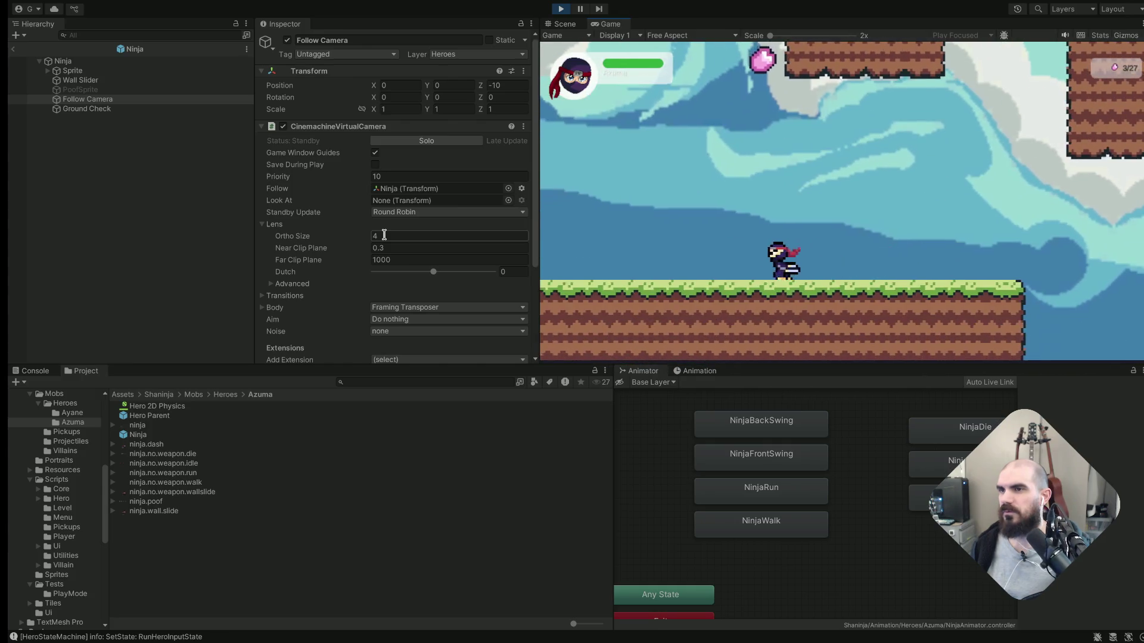
key(space)
key(space)
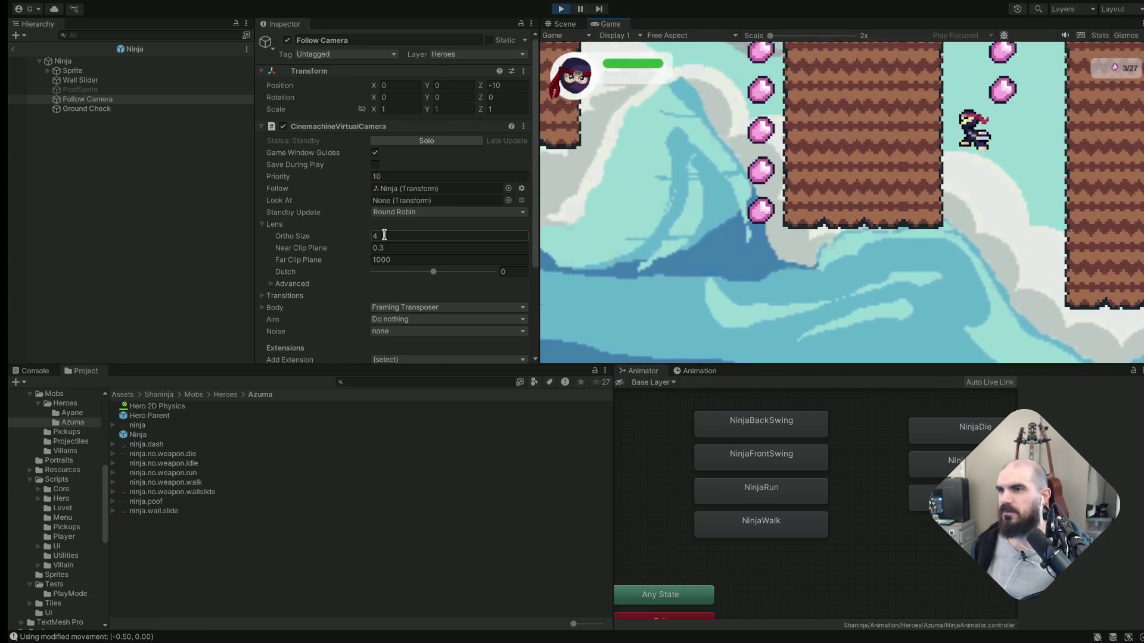
key(space)
key(space)
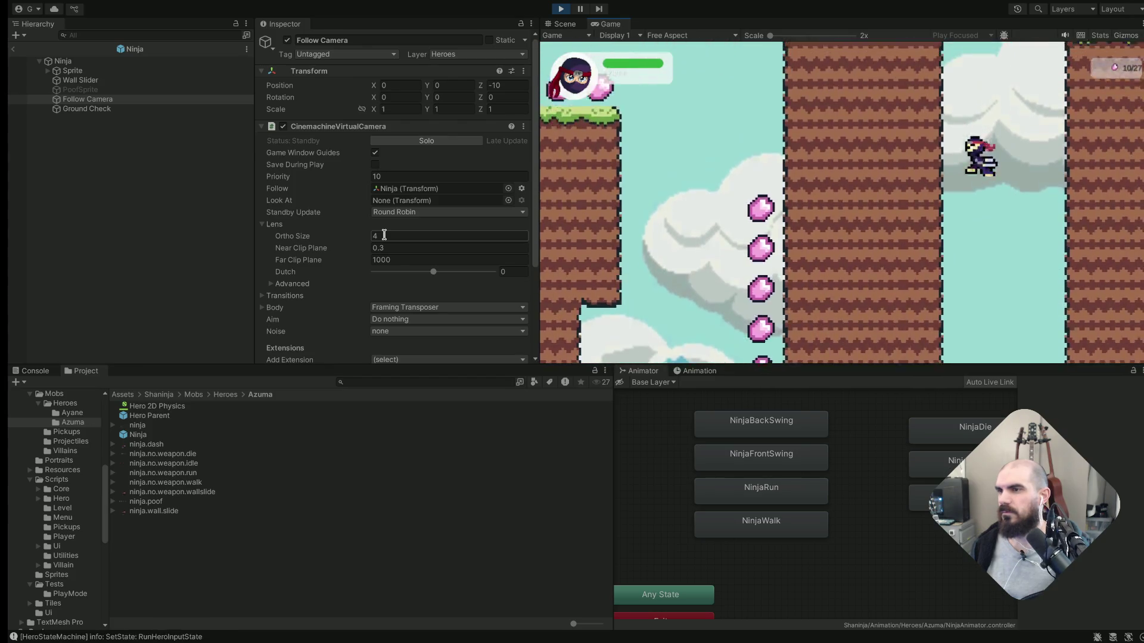
key(Right)
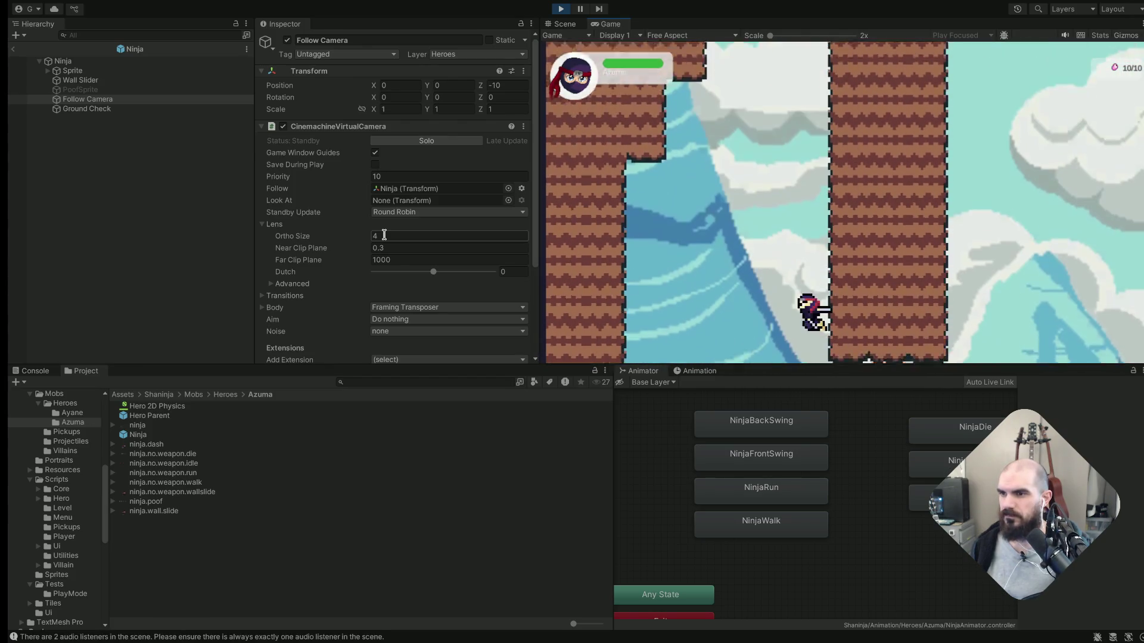
key(Right)
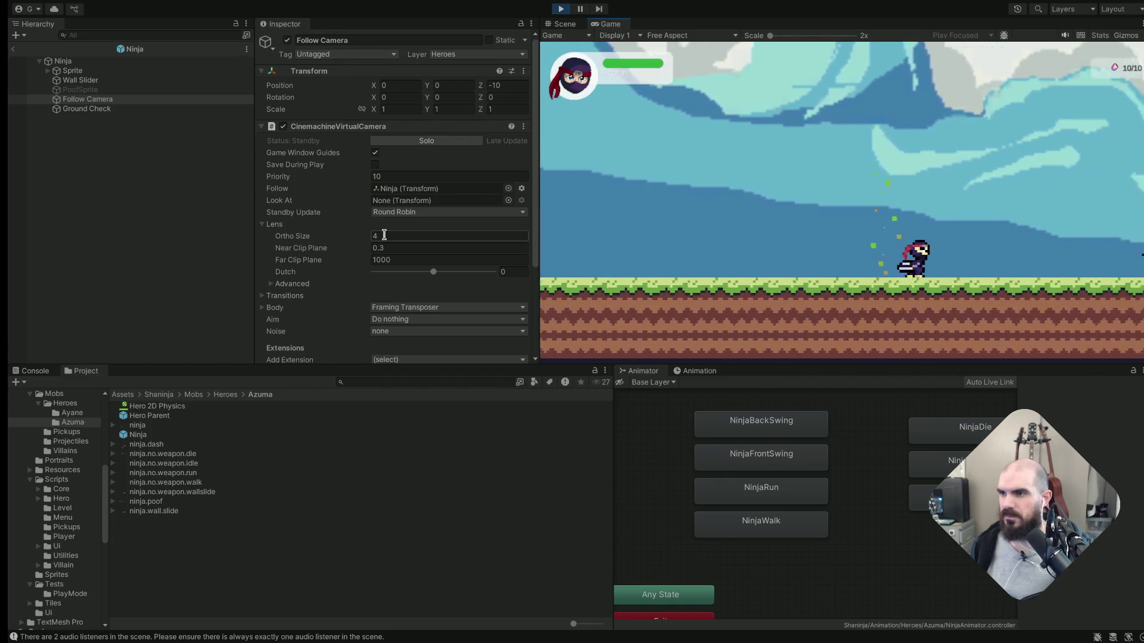
key(Right)
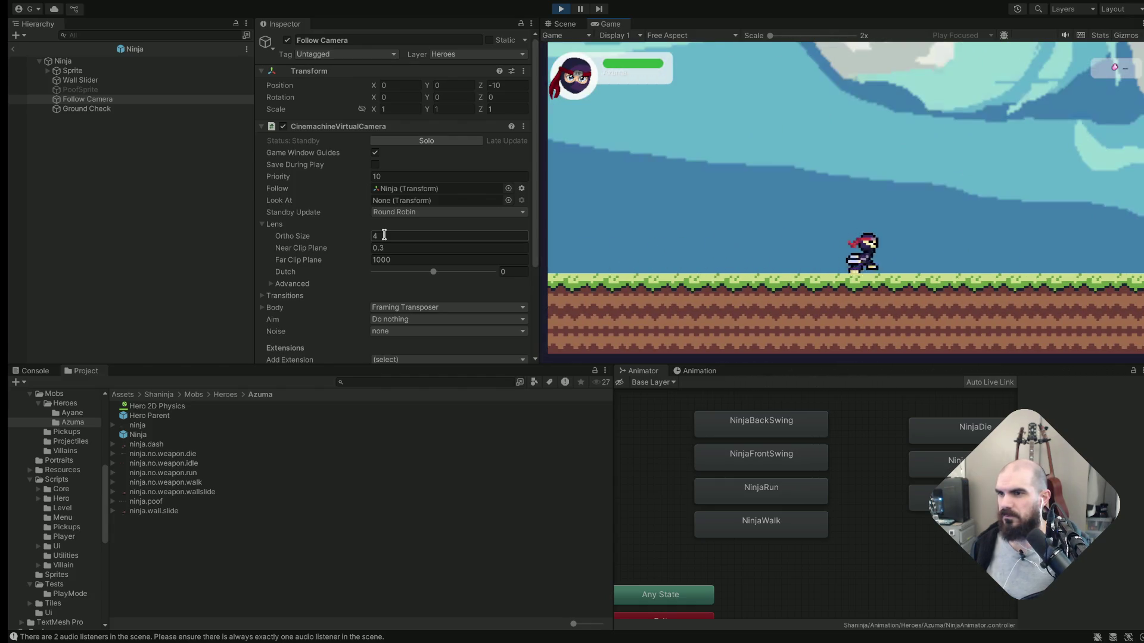
key(Right)
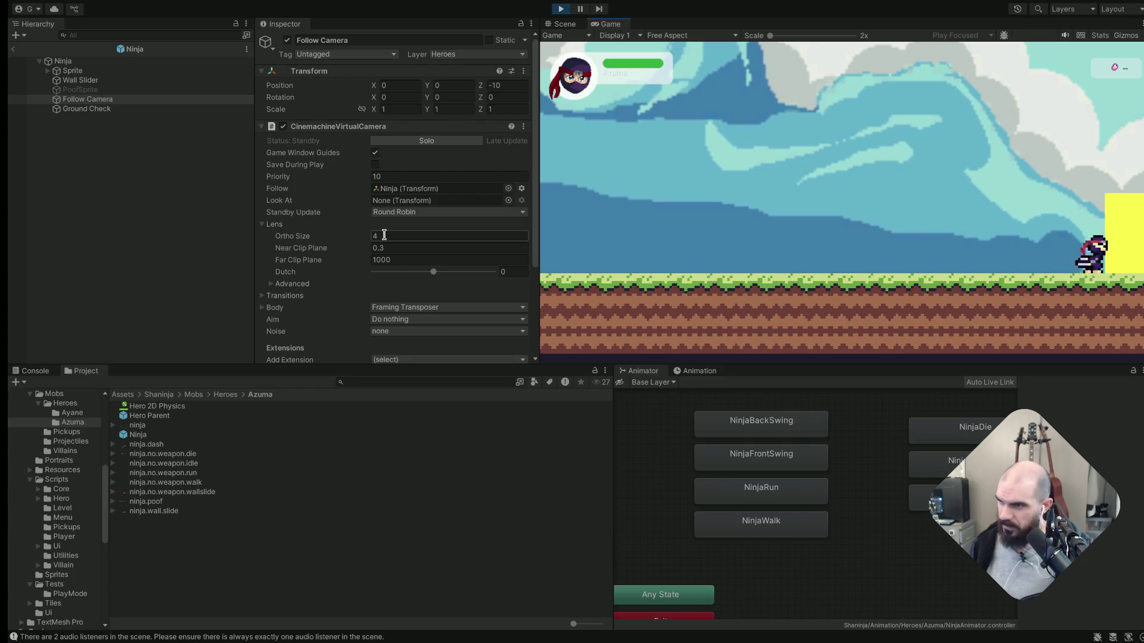
key(Right)
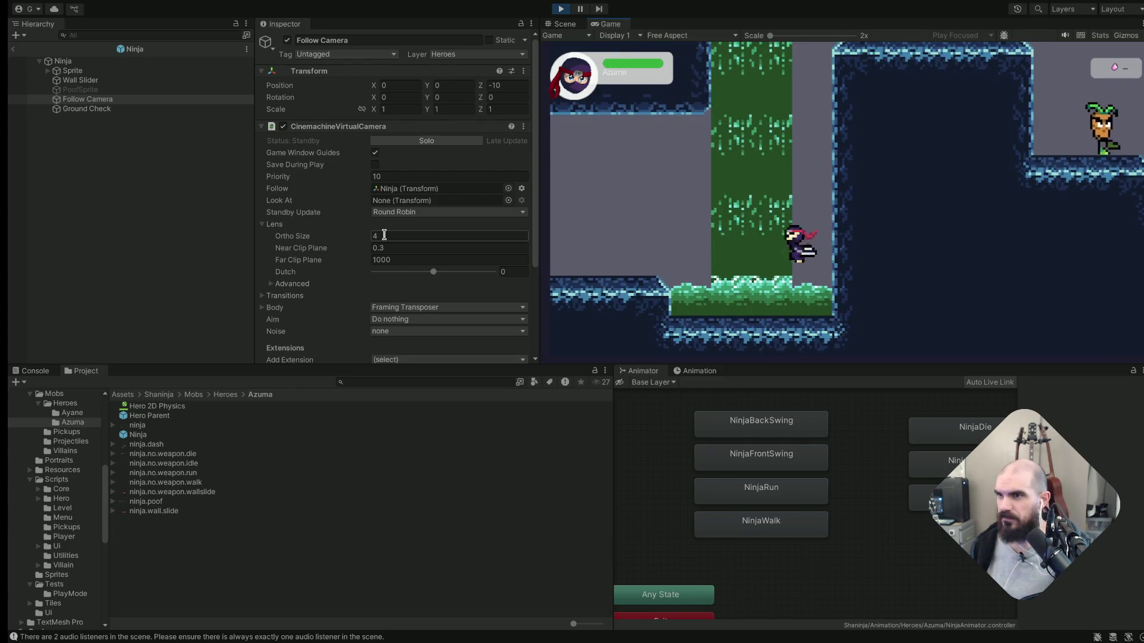
key(space)
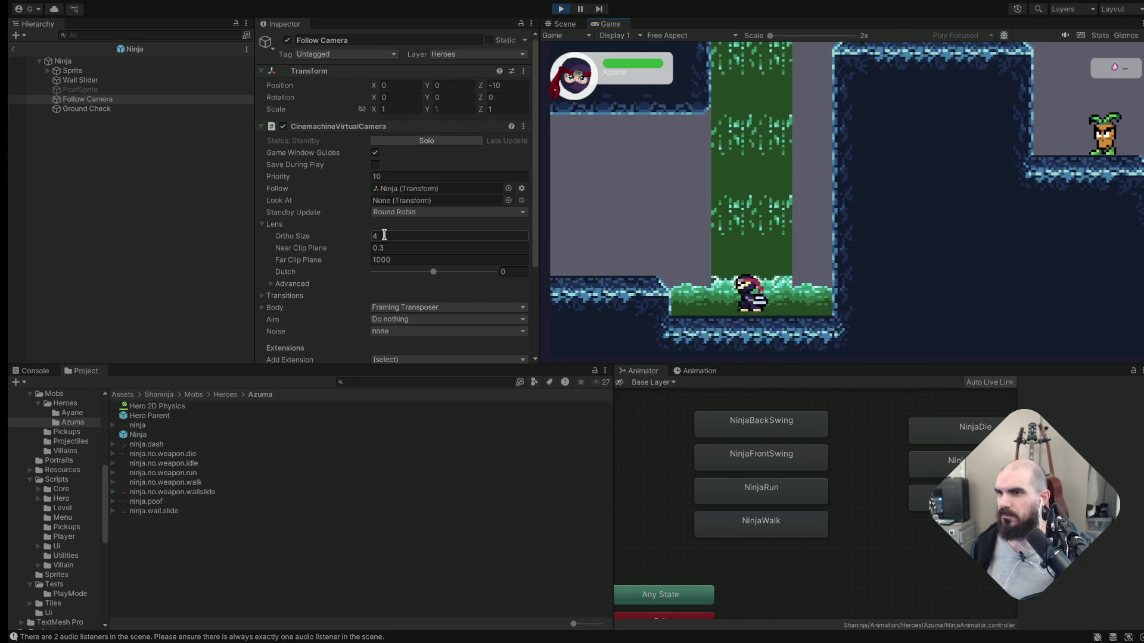
Drop down the shaft, defeat the flying sword enemy and climb the cave ledges
key(Right)
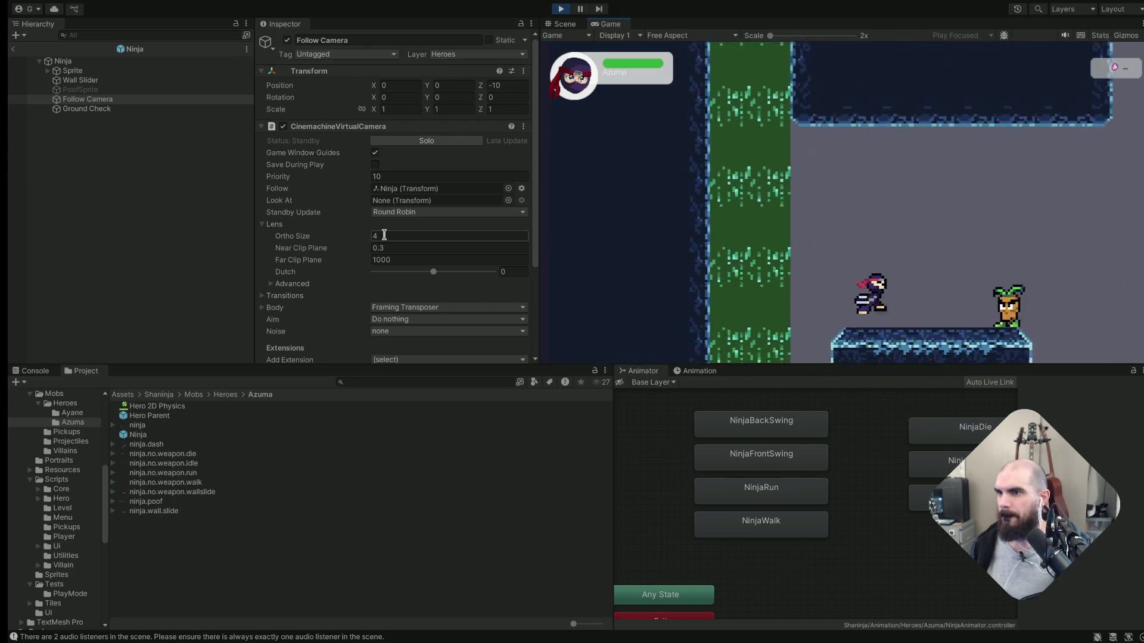
key(Right)
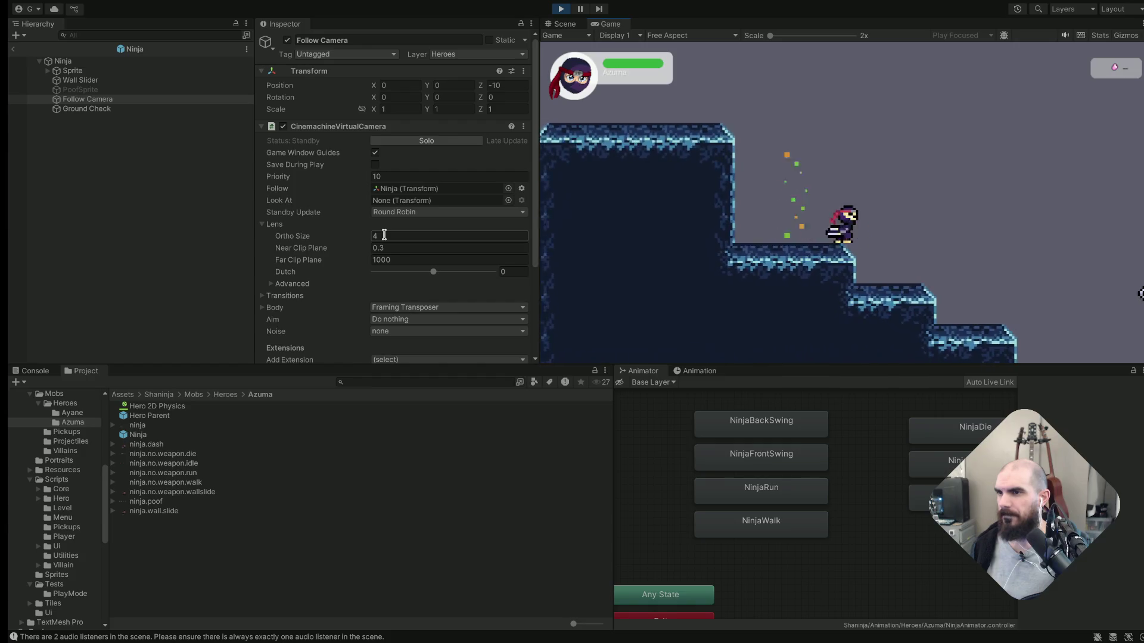
key(Right)
key(Right)
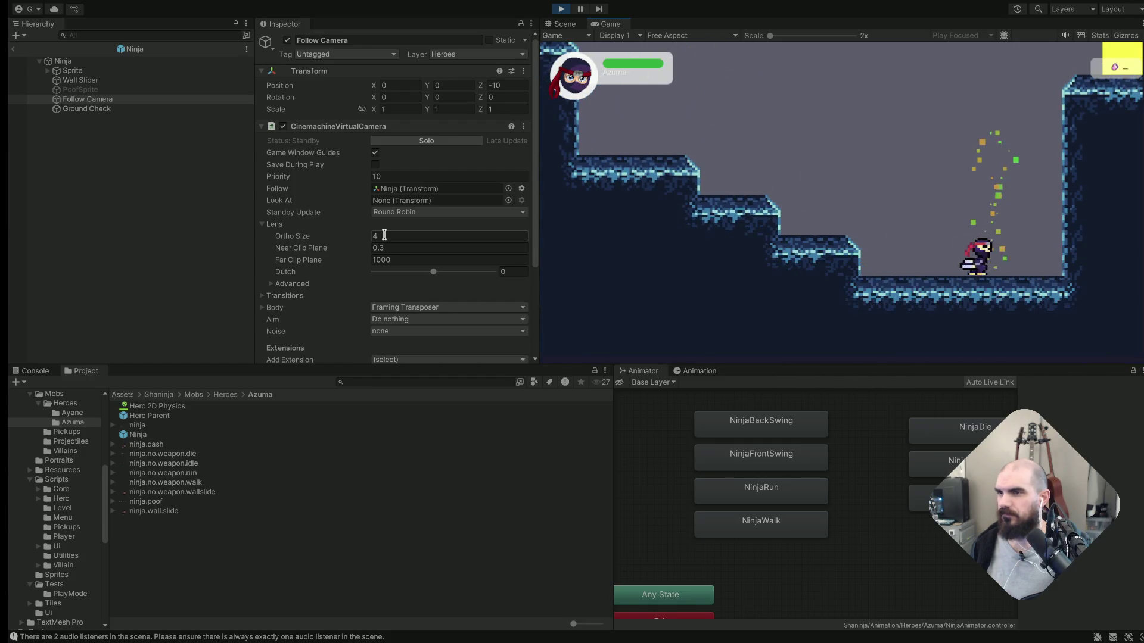
key(Right)
key(space)
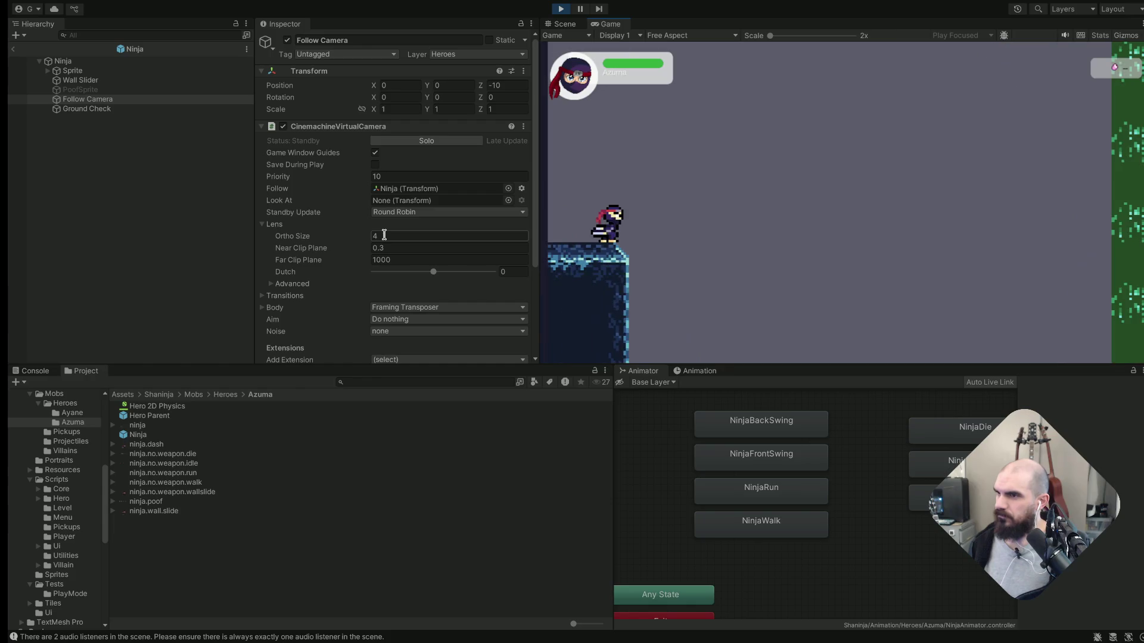
key(Right)
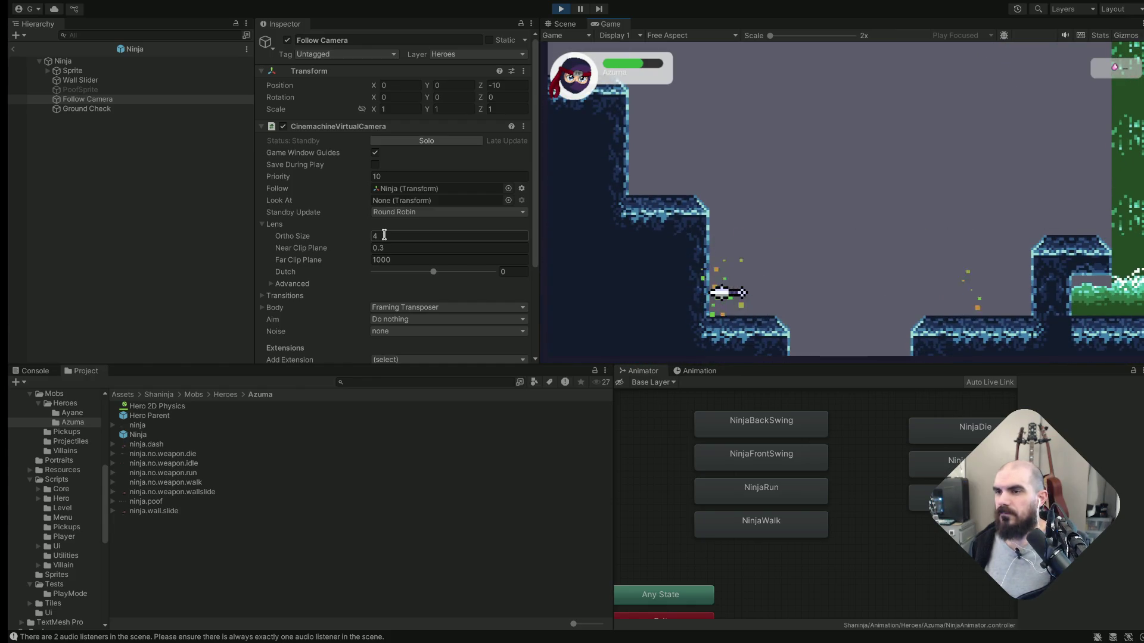
key(Right)
key(space)
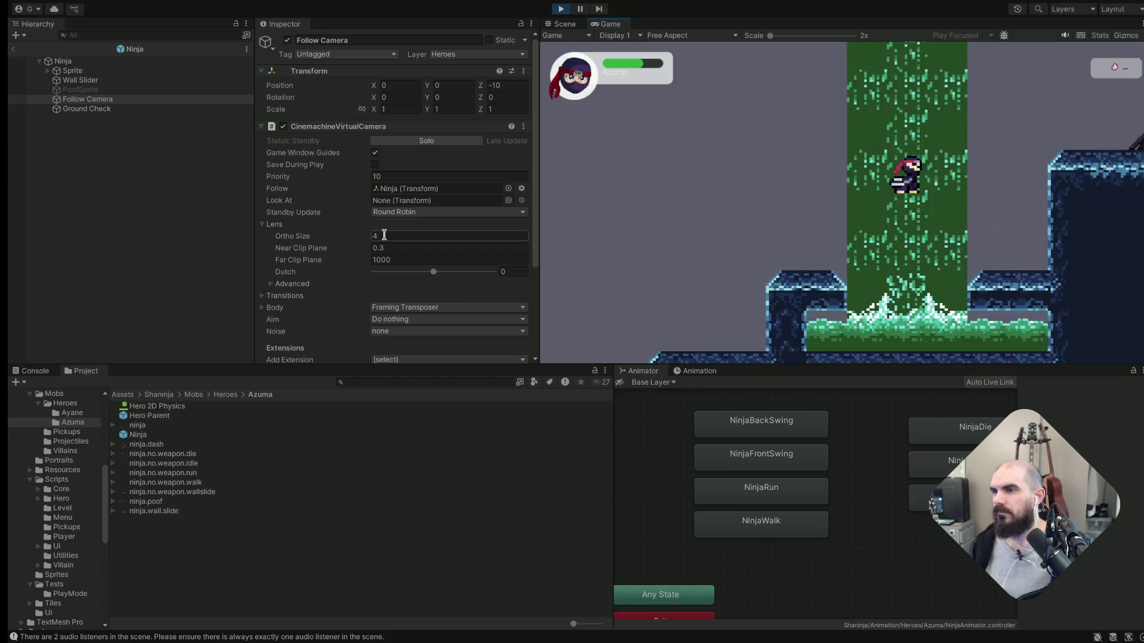
key(Right)
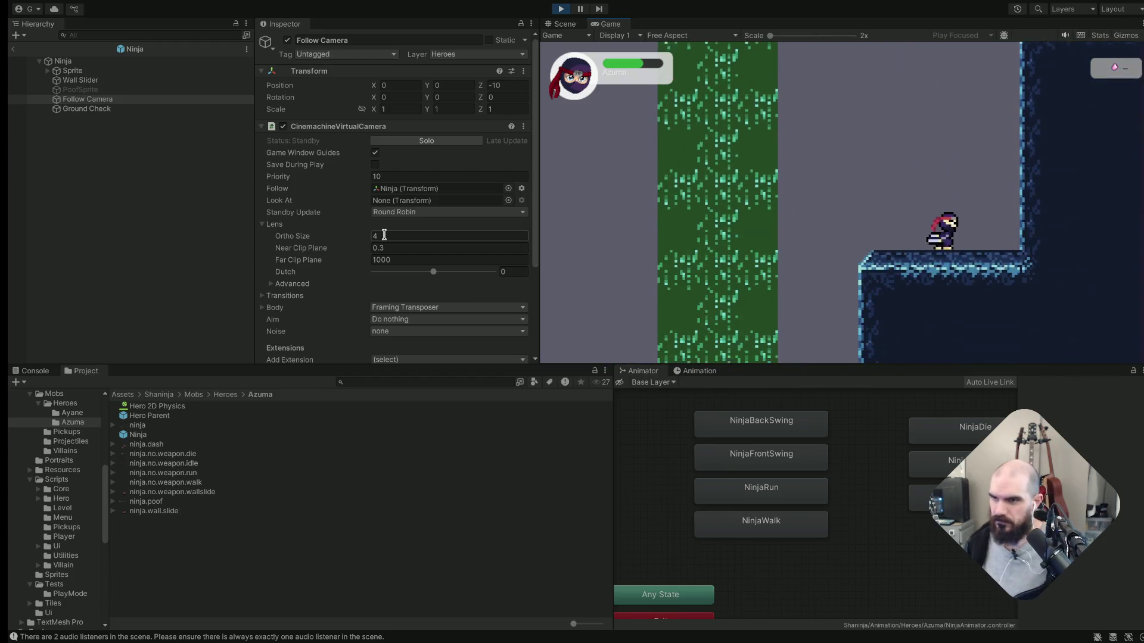
key(space)
key(Right)
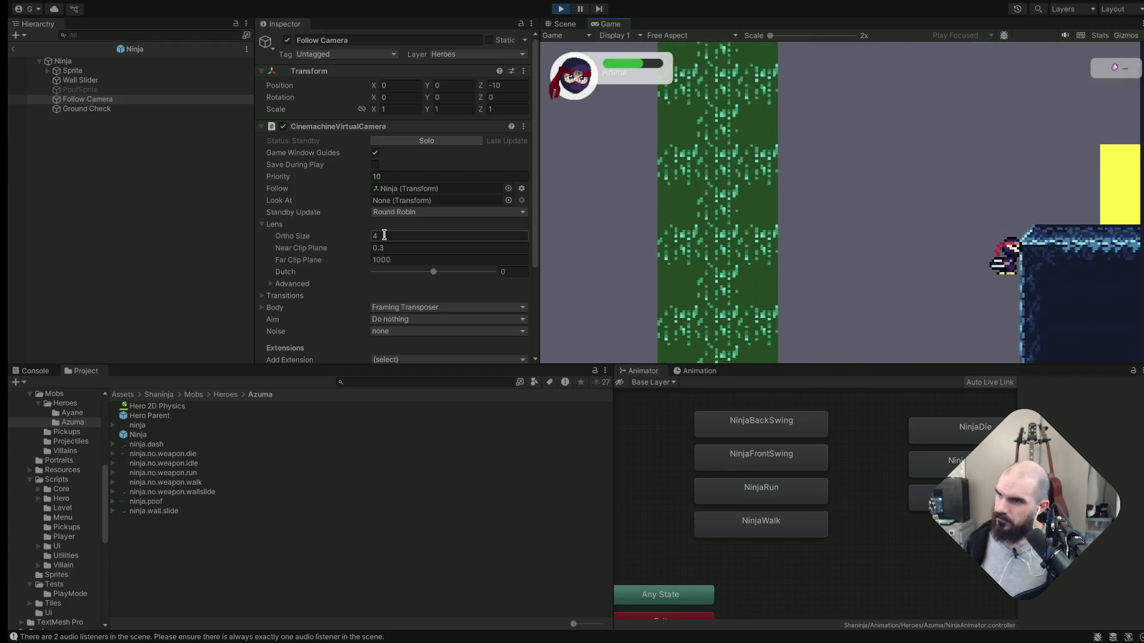
Climb into the next area, descend, and jump off the grassy platform onto the wall
key(space)
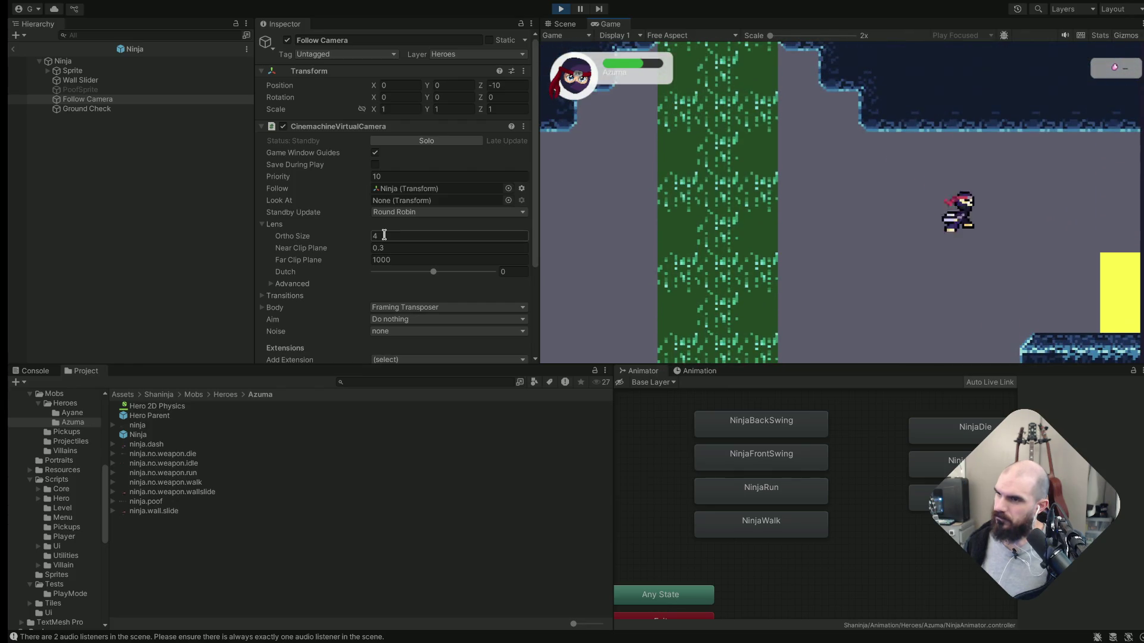
key(Right)
key(Right)
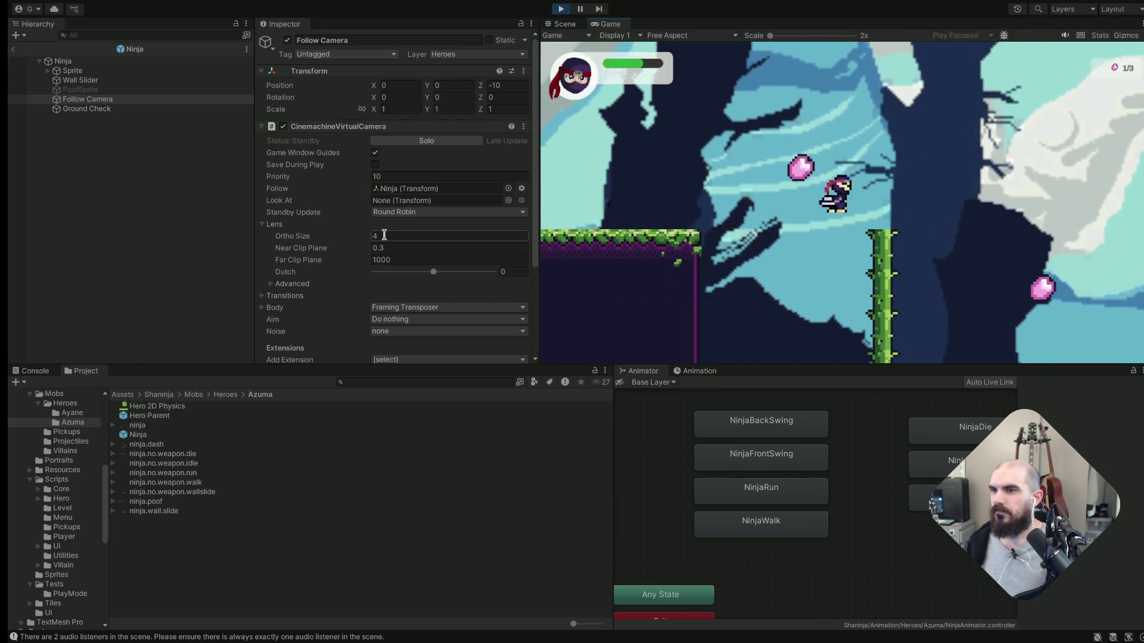
key(space)
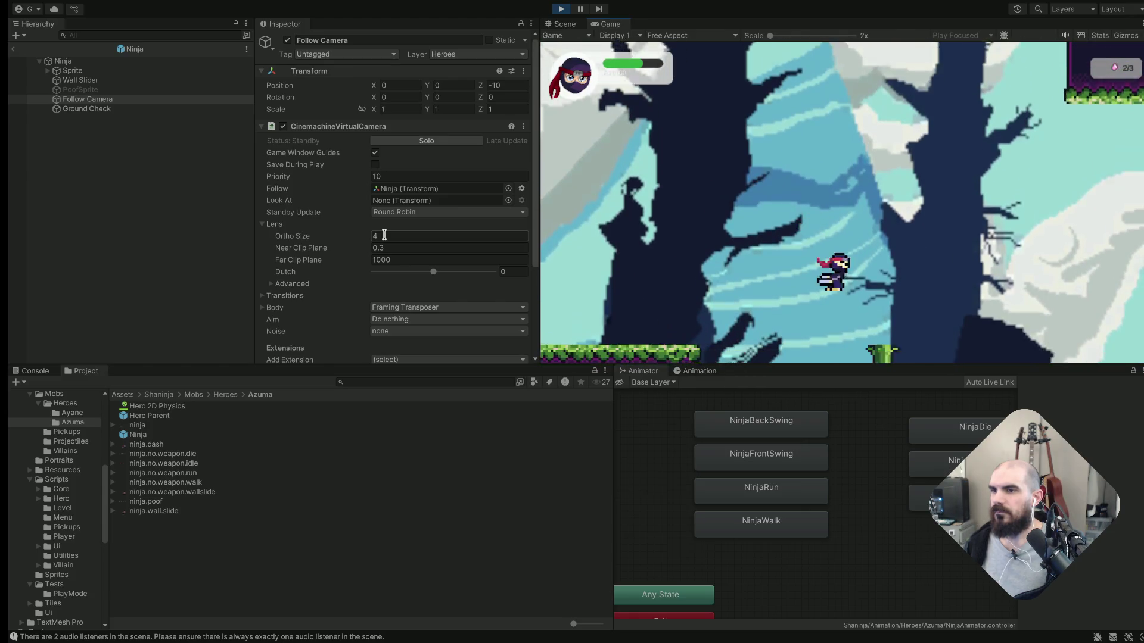
key(Right)
key(Right)
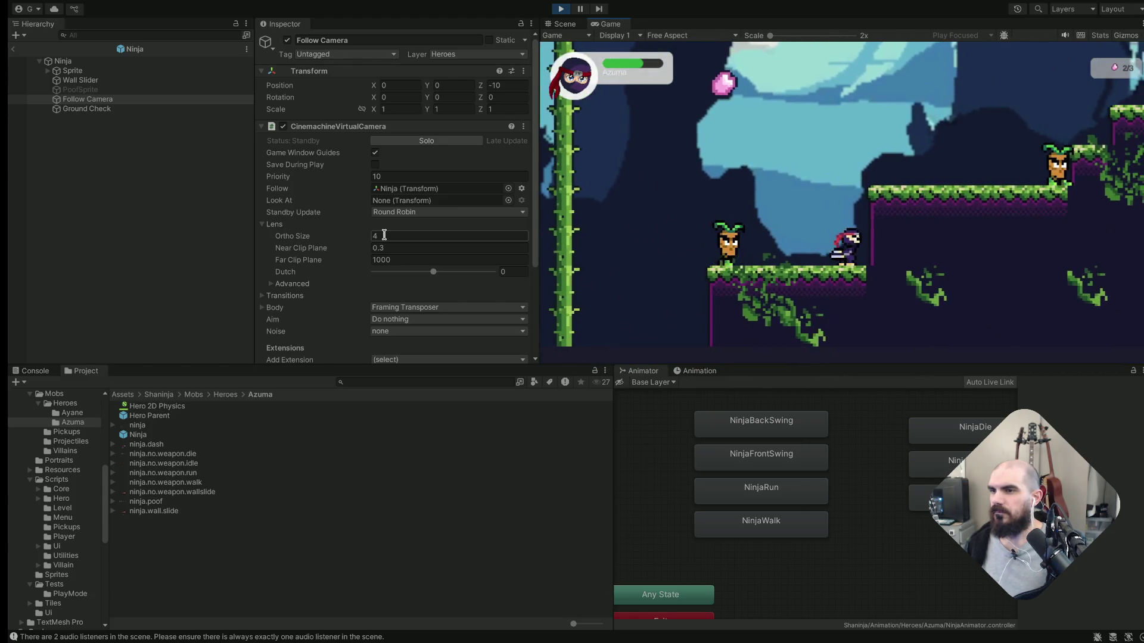
key(space)
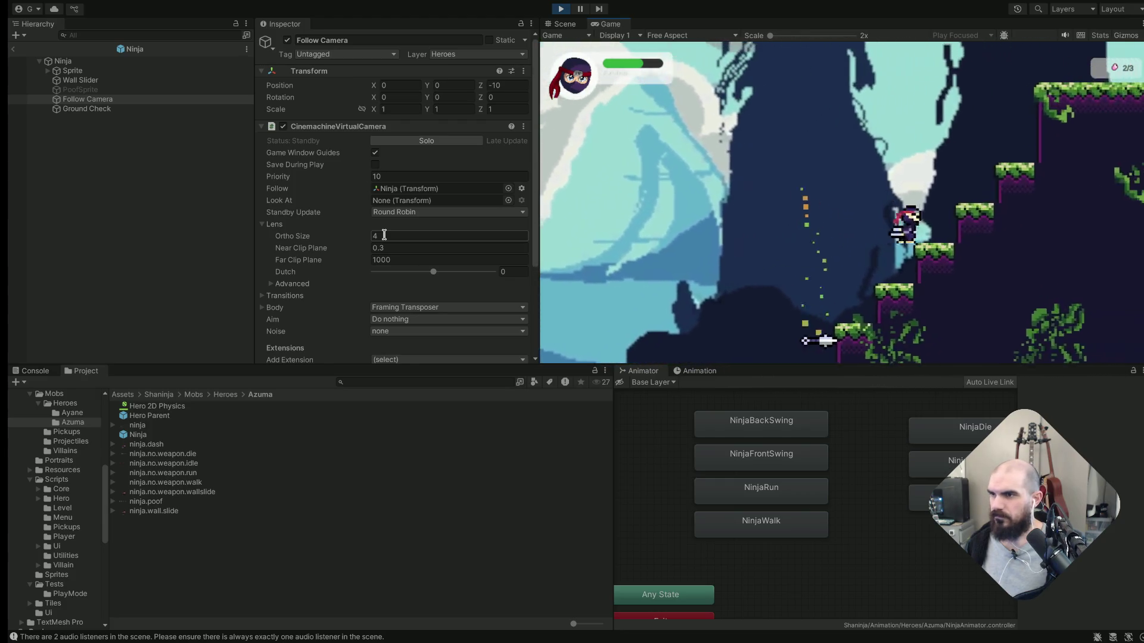
key(space)
key(space)
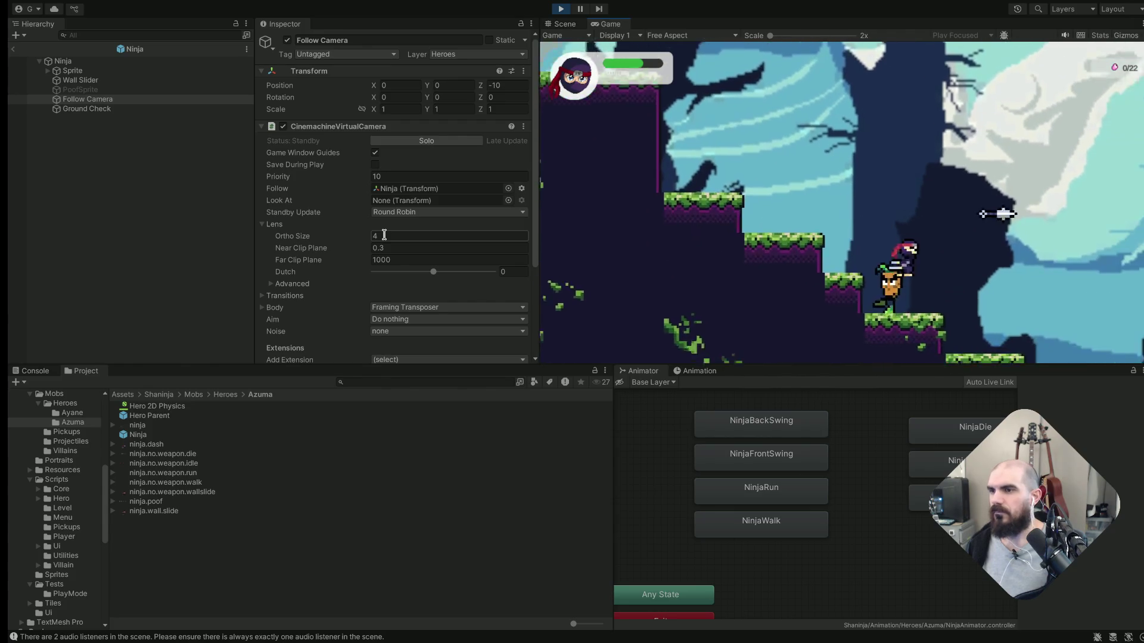
Repeatedly wall-jump and drop around the ledges to check the camera keeps the ninja framed
key(space)
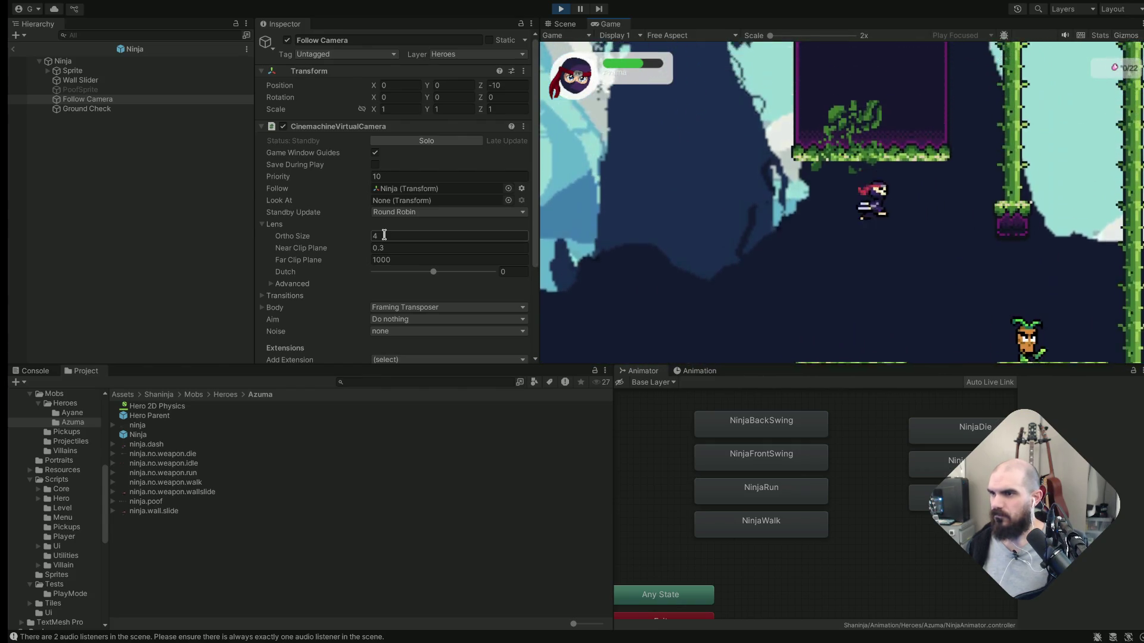
key(space)
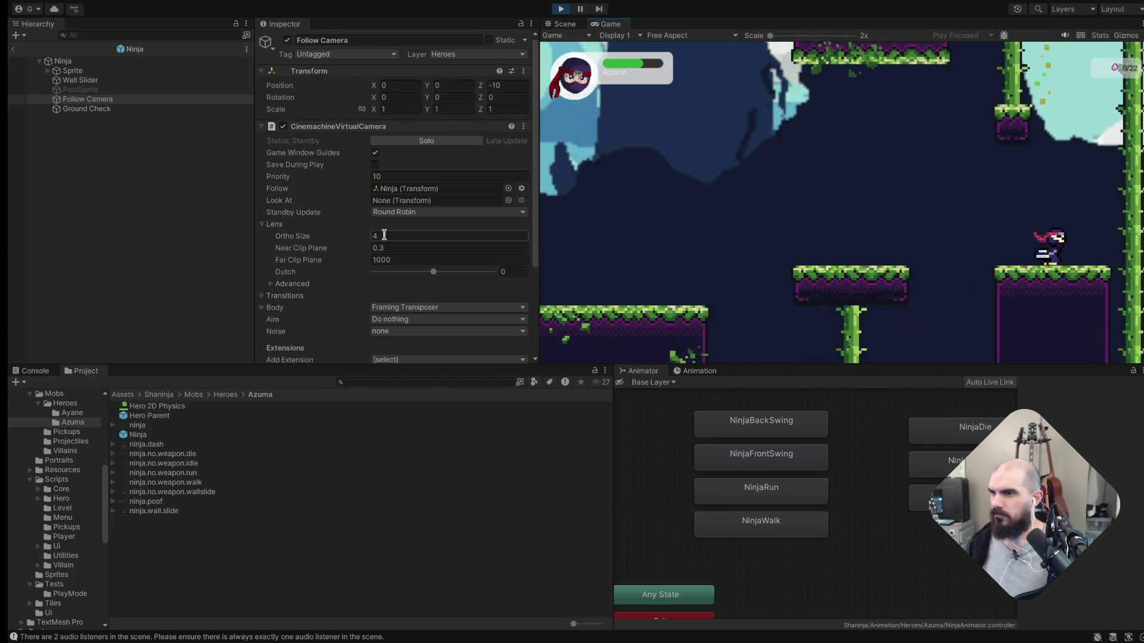
key(space)
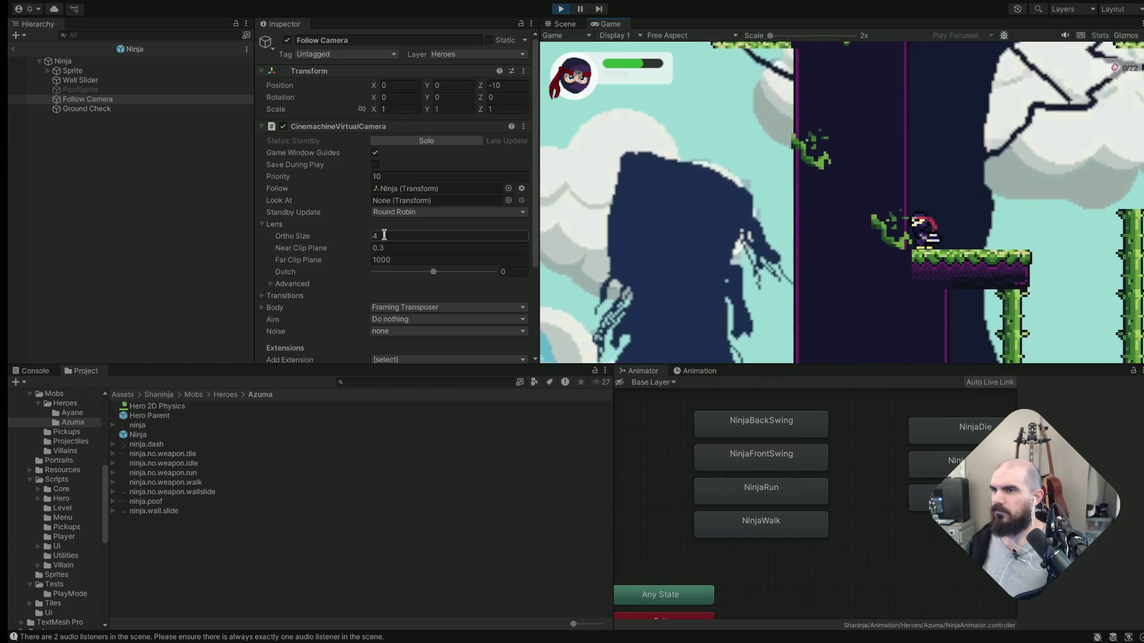
key(space)
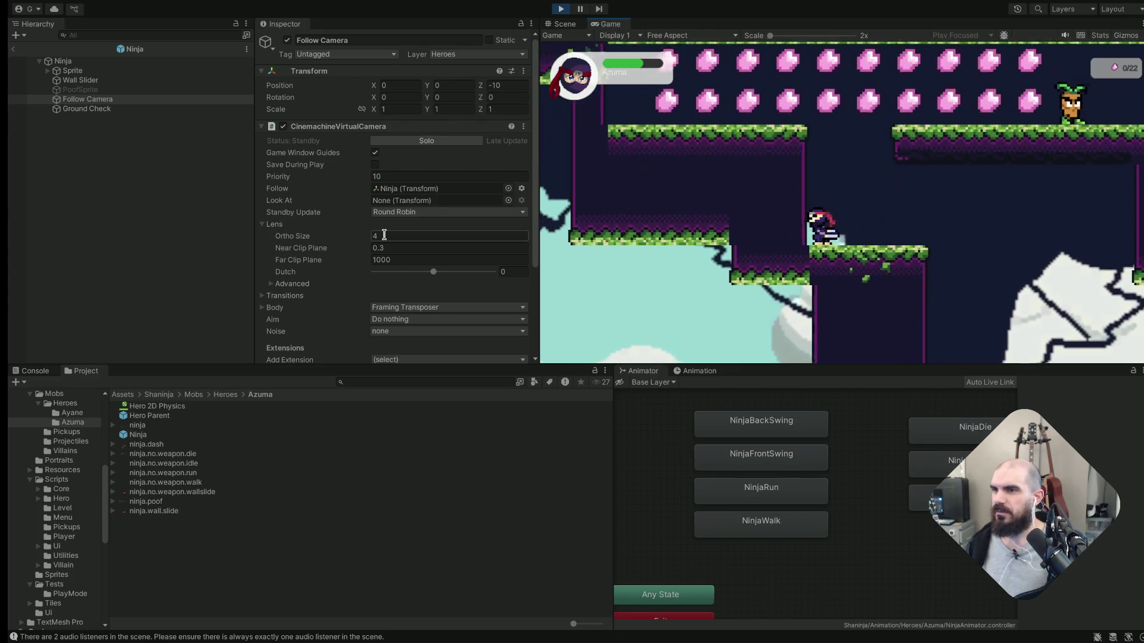
key(space)
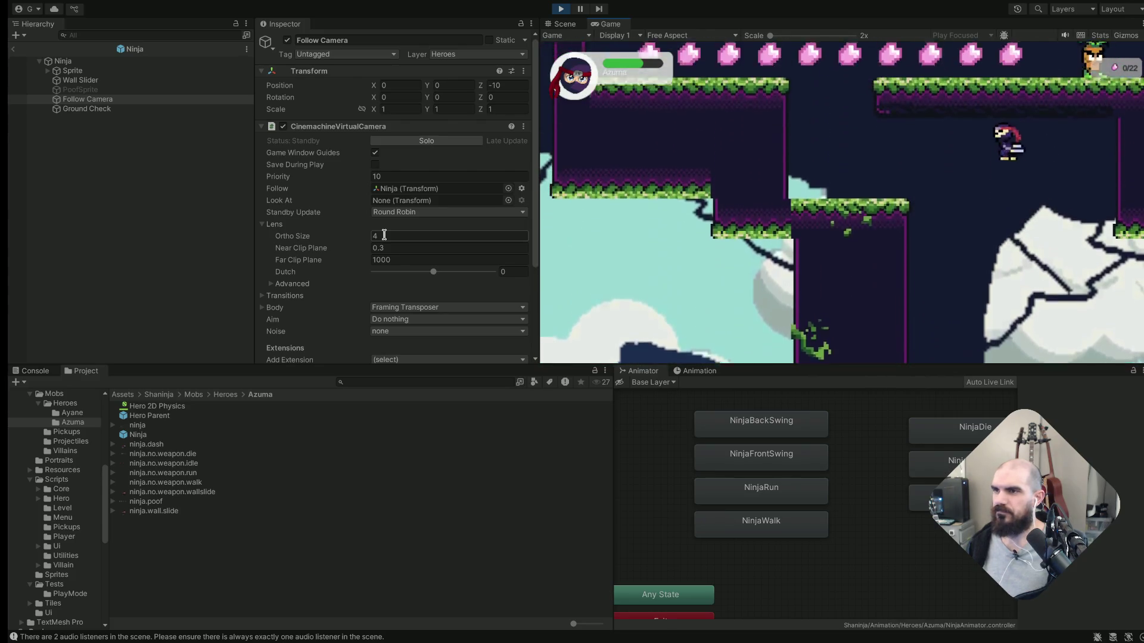
key(space)
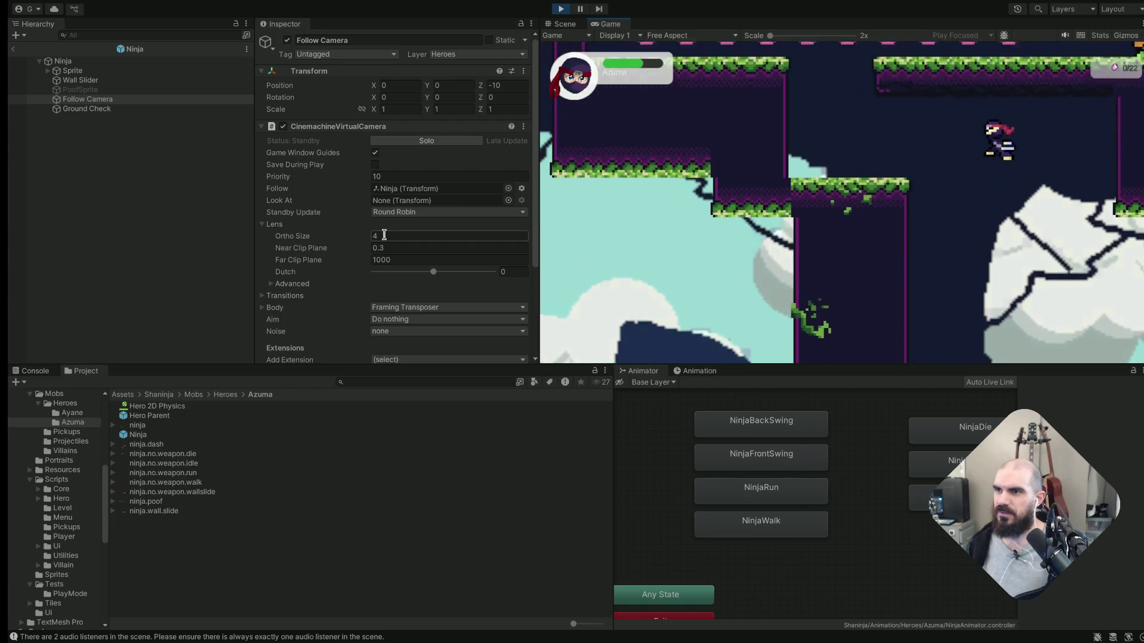
key(space)
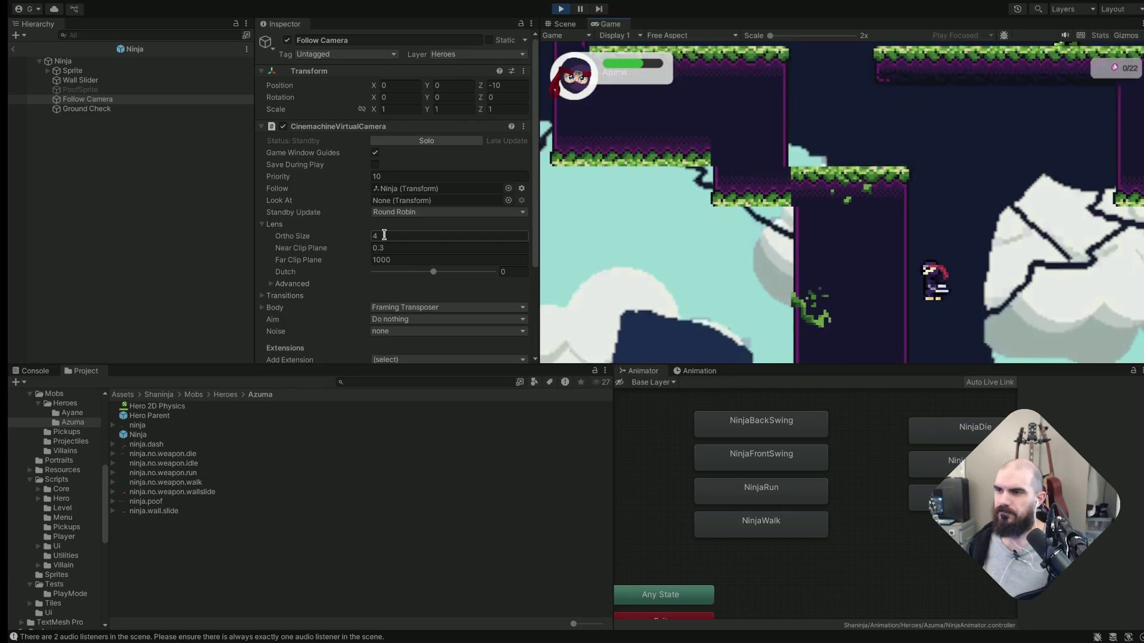
key(space)
key(space)
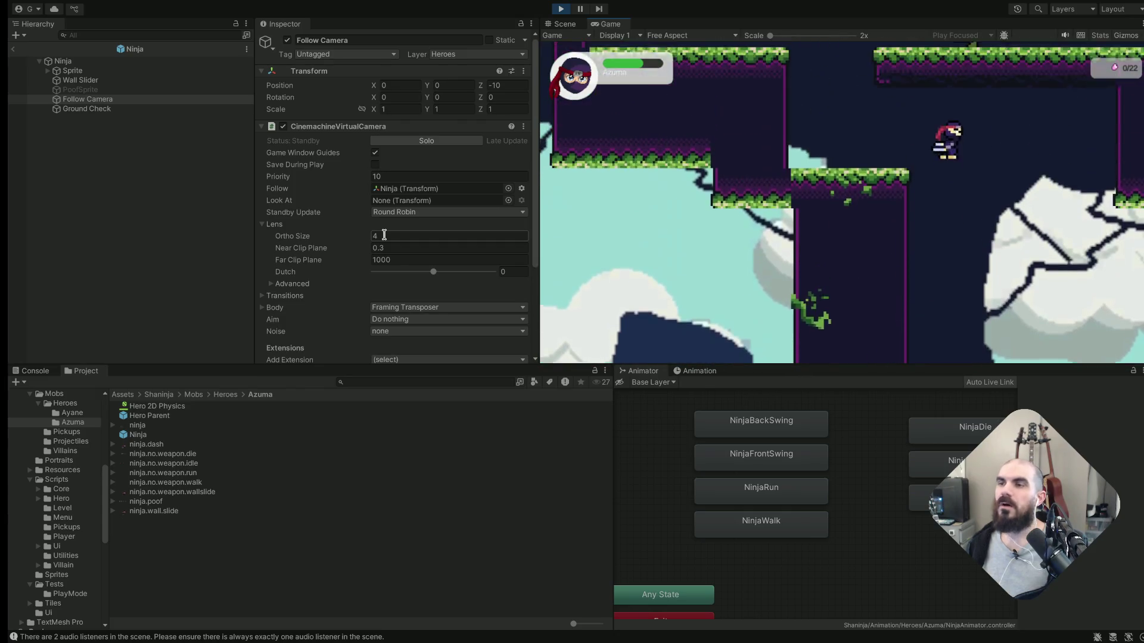
key(space)
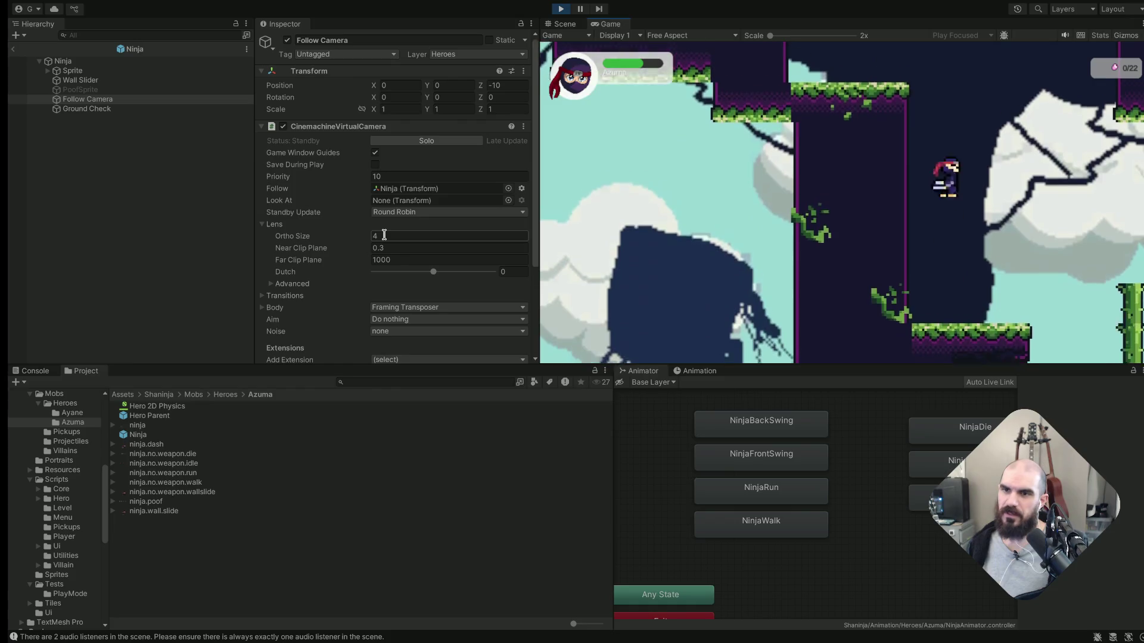
key(space)
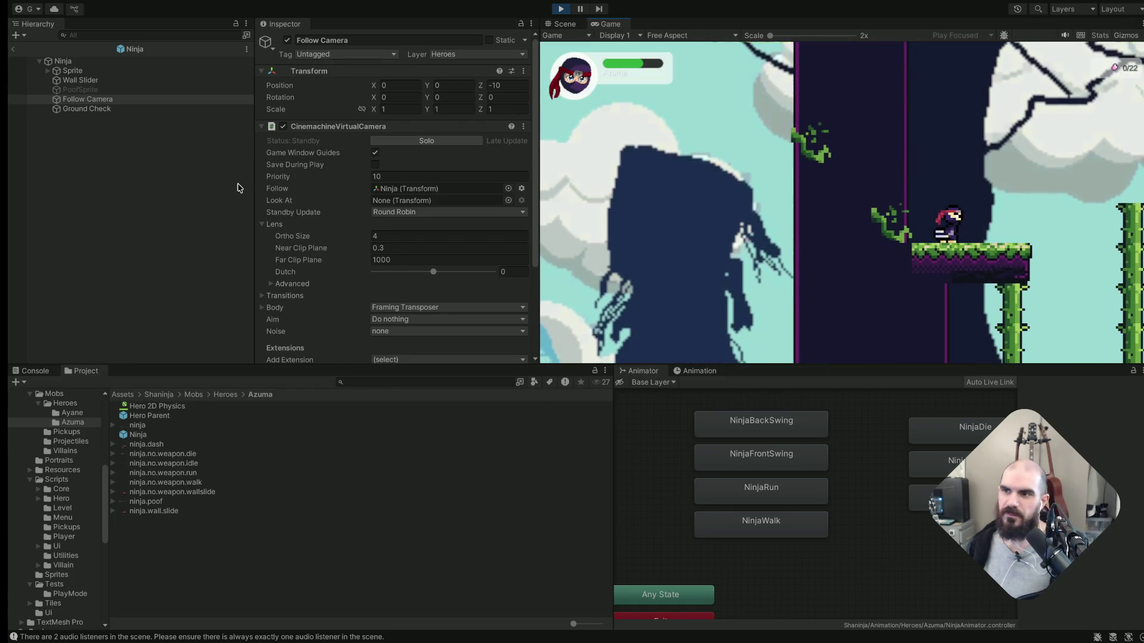
Select the Ninja's Sprite child and expand its Ninjutsu script settings with Max Jumps and Poof options
click(63, 60)
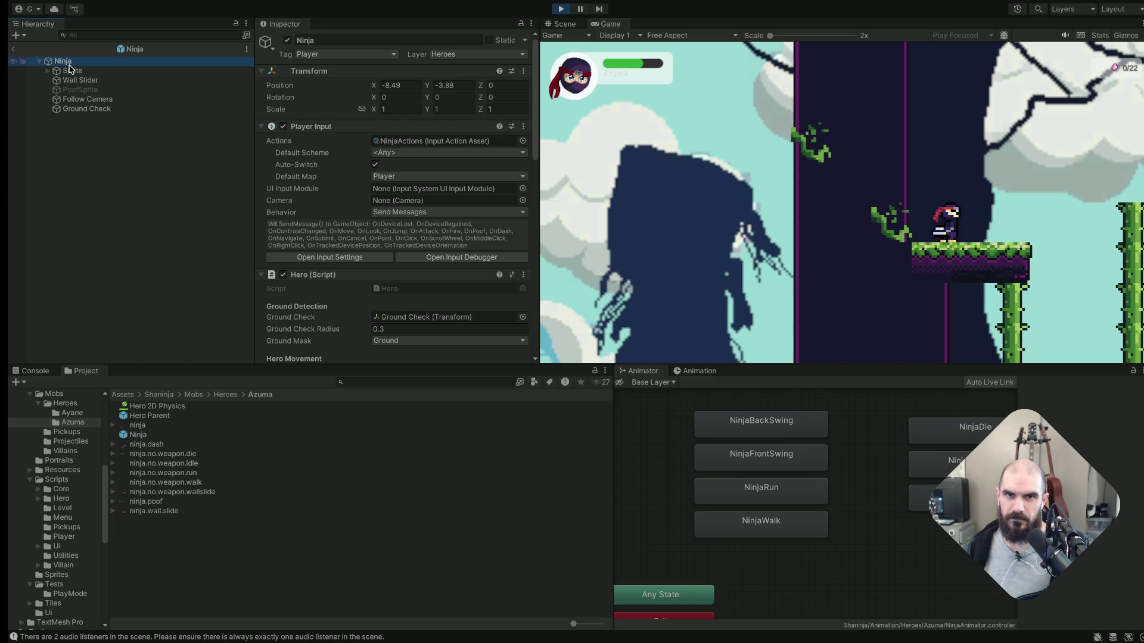
click(71, 71)
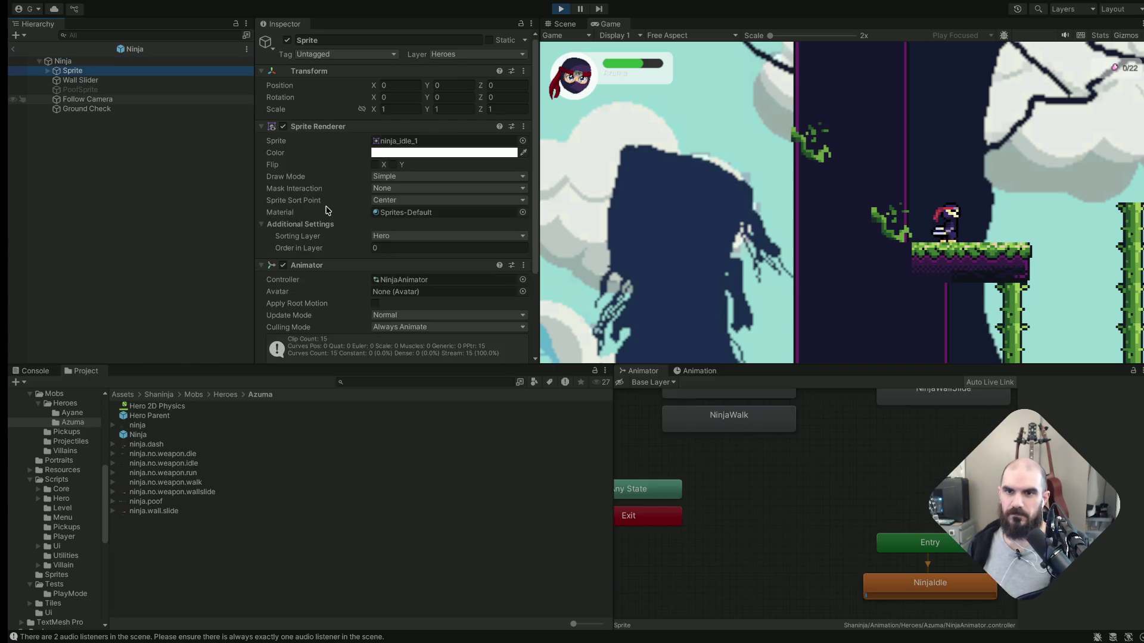
scroll(327, 208, down, 2)
scroll(323, 214, down, 3)
scroll(322, 219, up, 3)
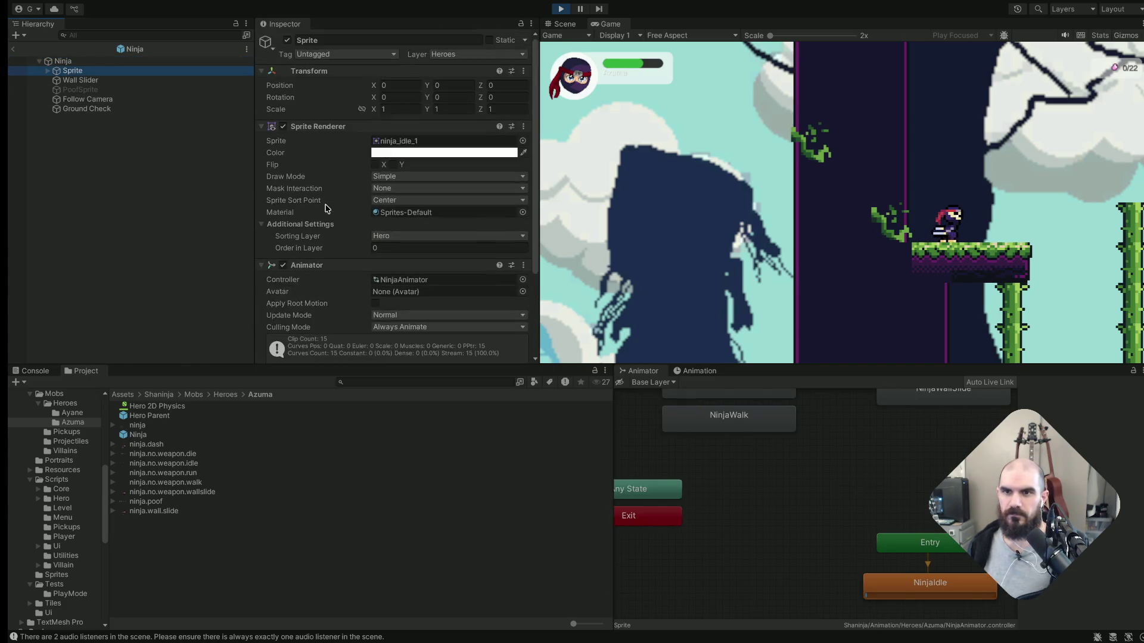
scroll(318, 226, down, 3)
click(310, 268)
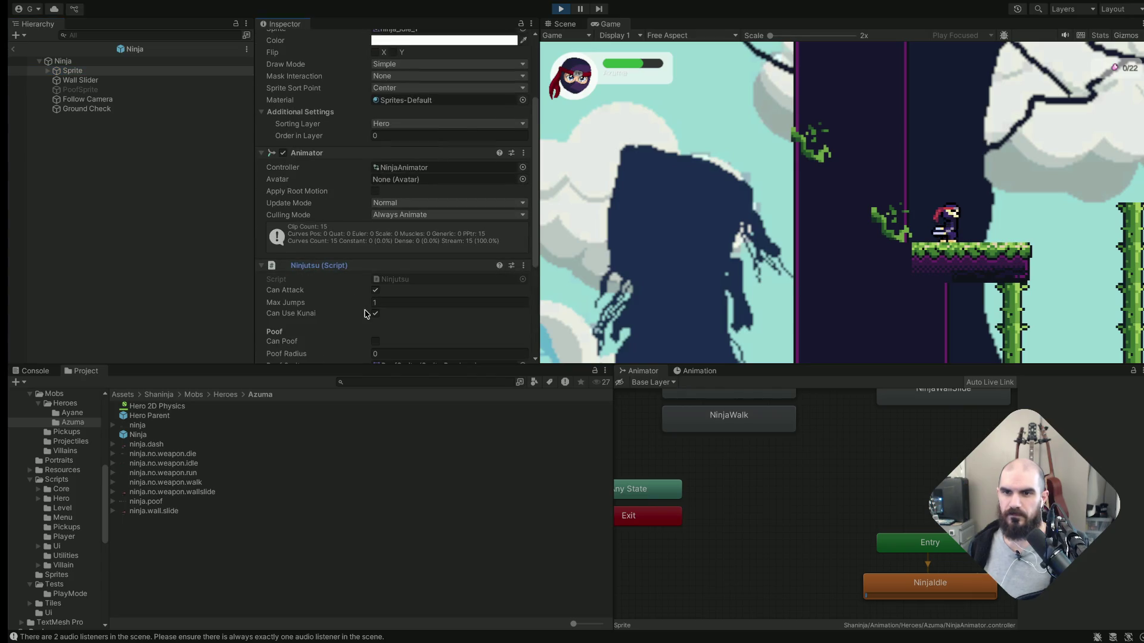
scroll(365, 313, down, 1)
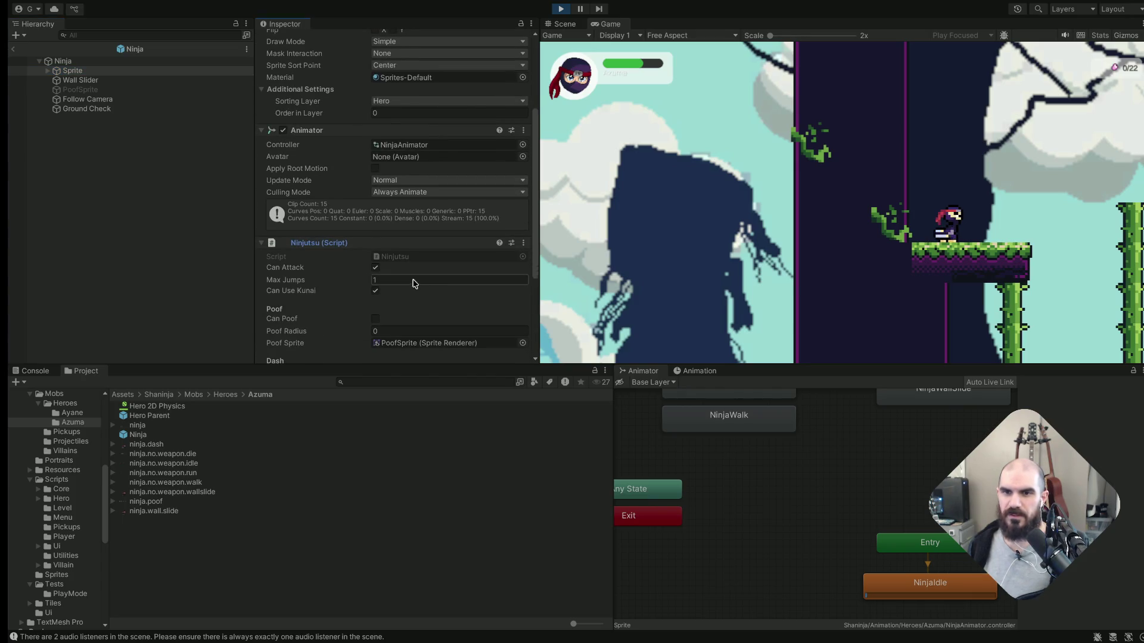
Focus the Game view and test the ninja's single jump a few times
click(721, 228)
key(space)
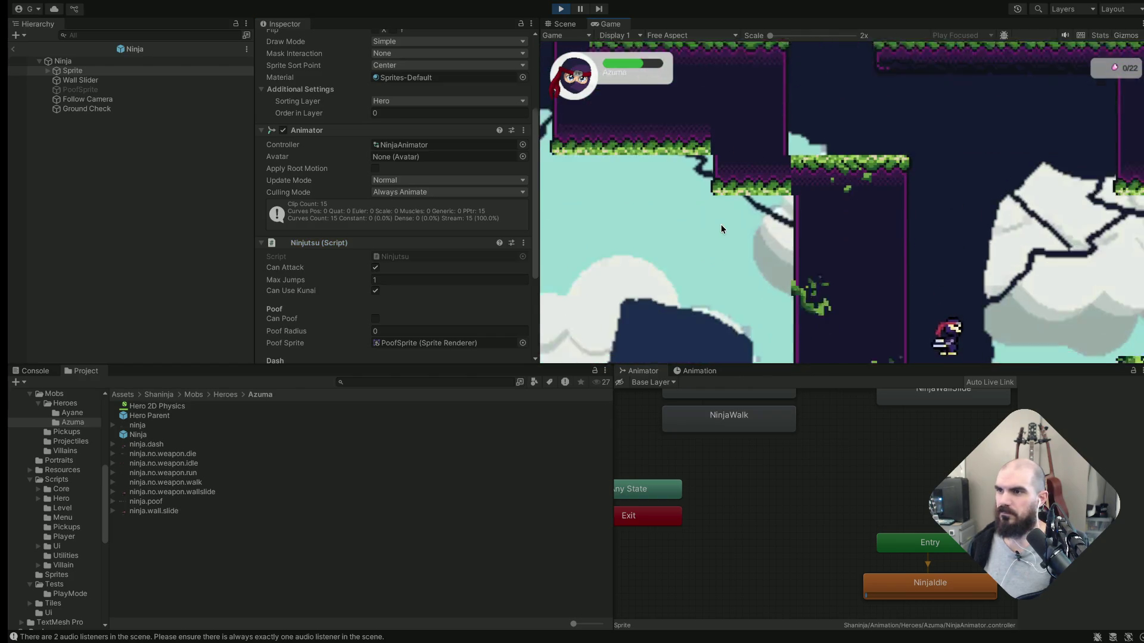
key(space)
key(space)
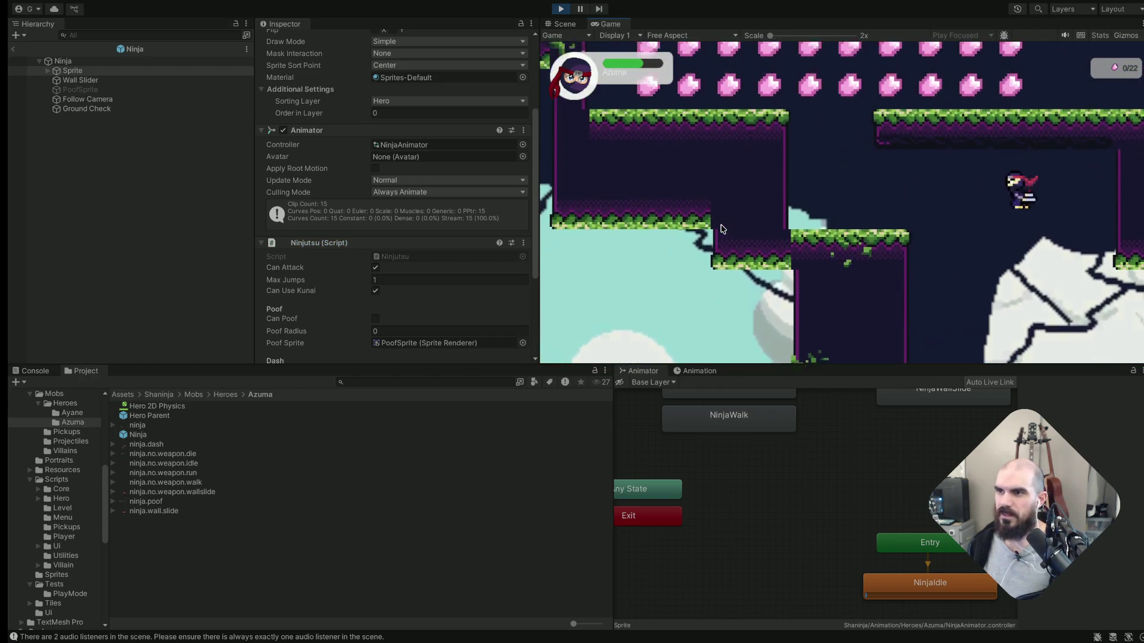
key(space)
Run the ninja right across the platforms collecting gems
key(Right)
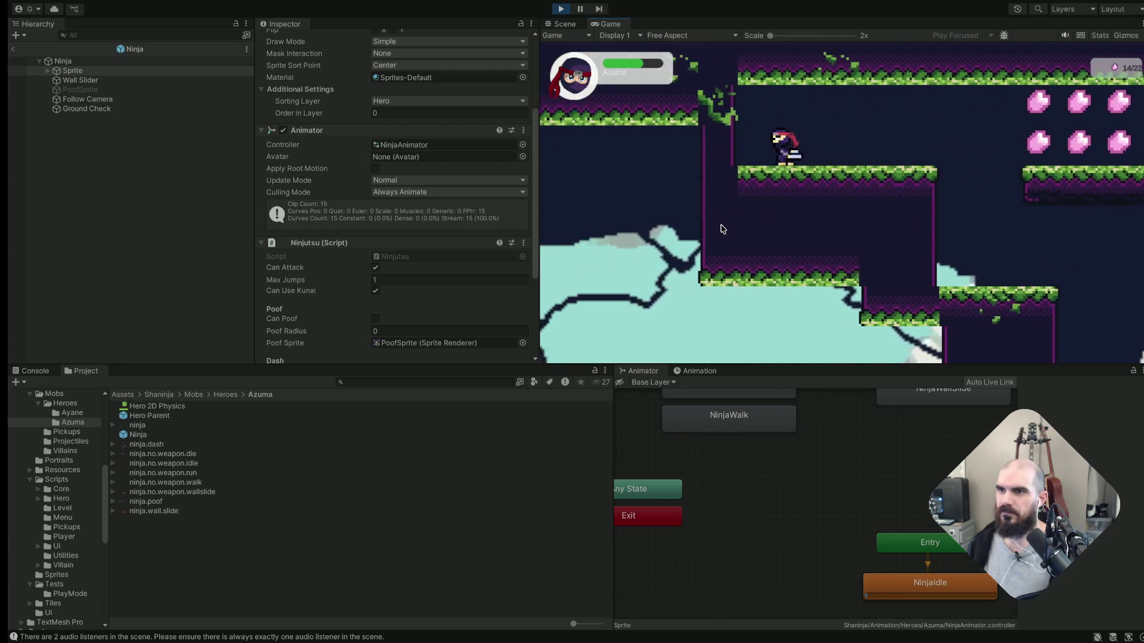
key(Right)
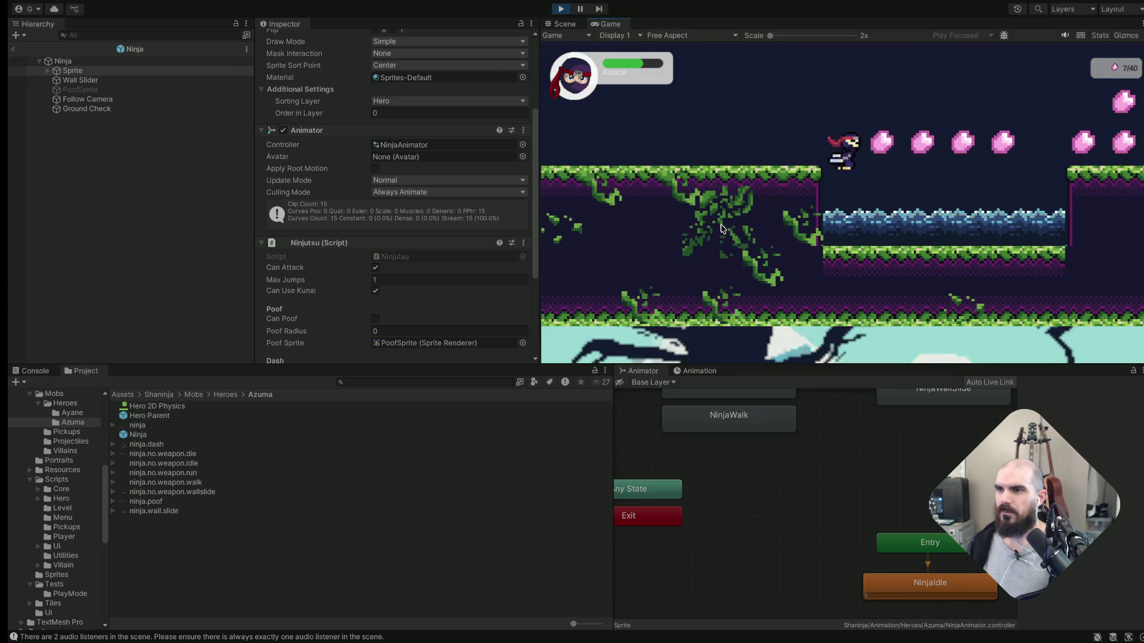
key(Right)
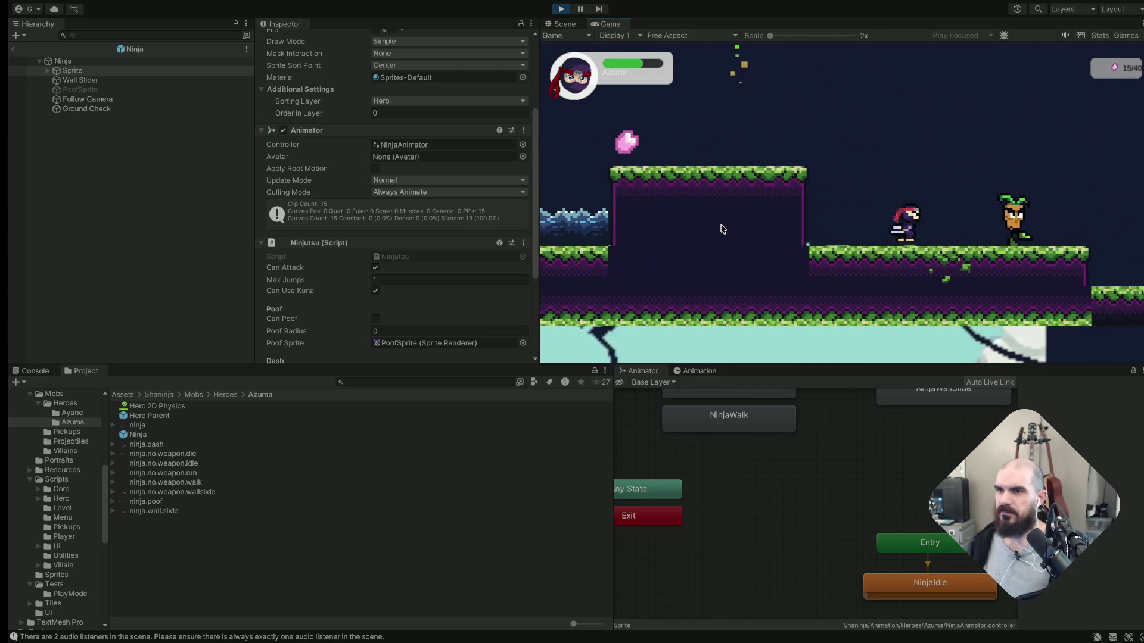
key(Right)
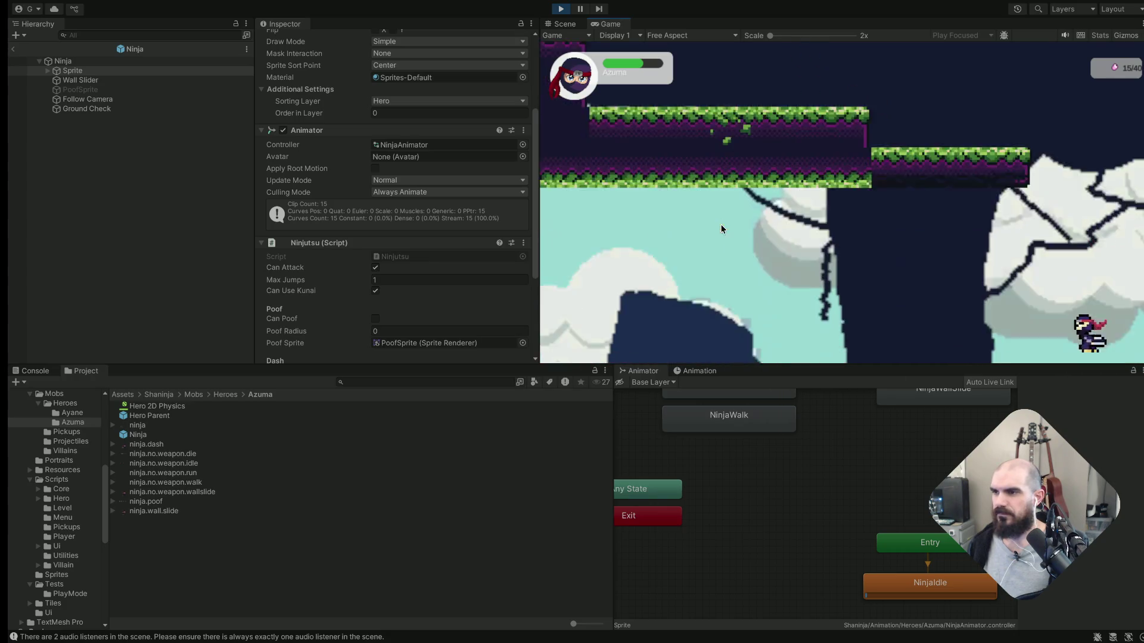
key(Right)
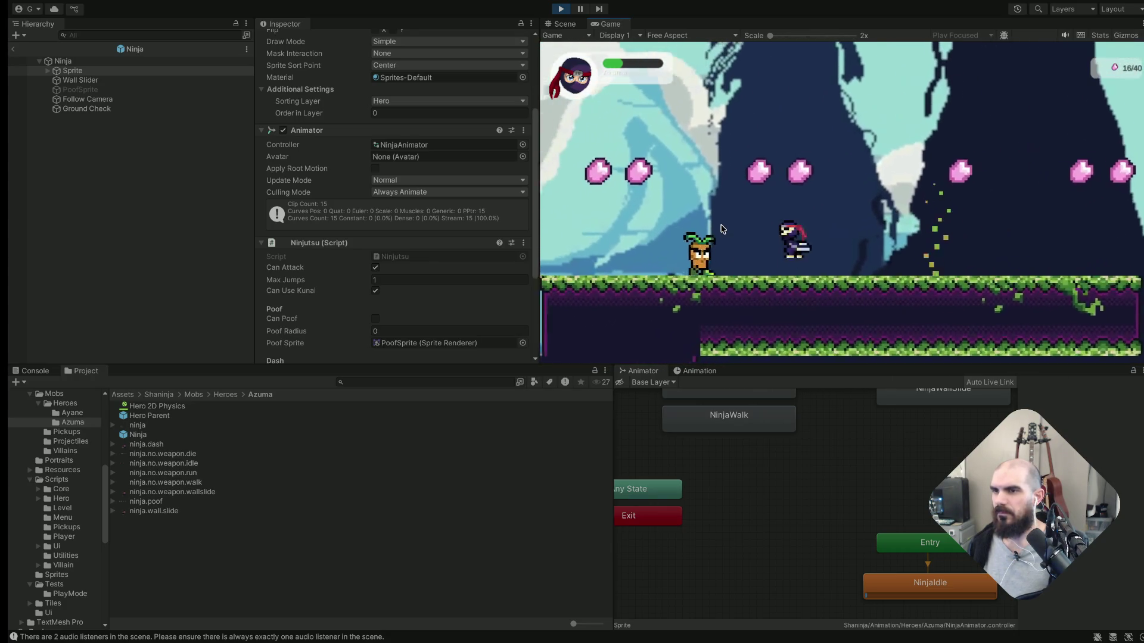
key(Right)
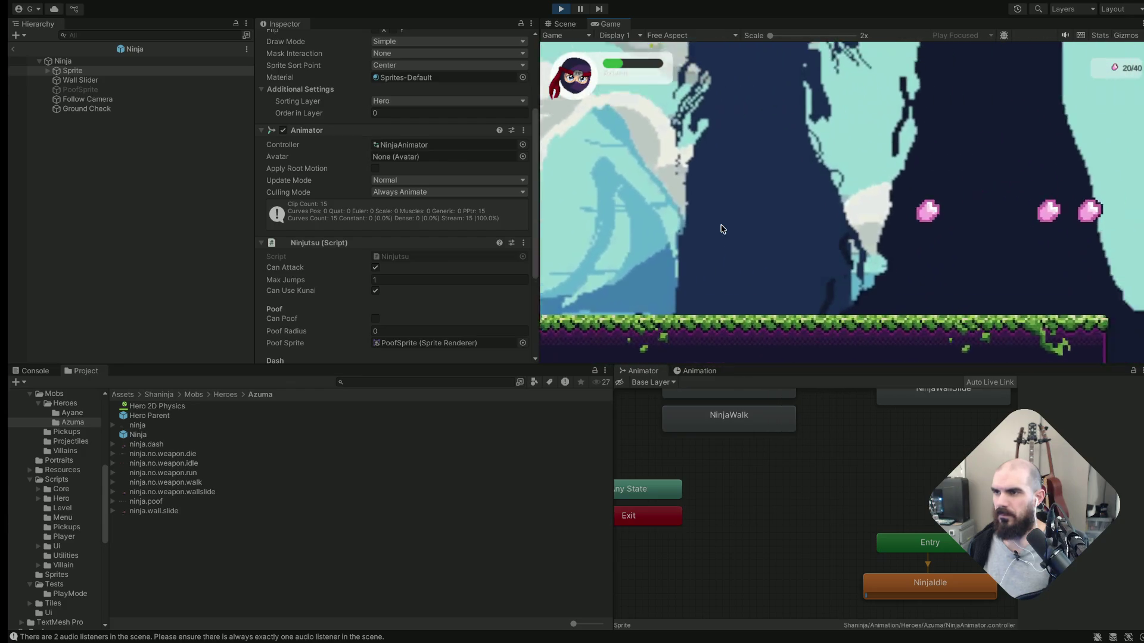
key(Right)
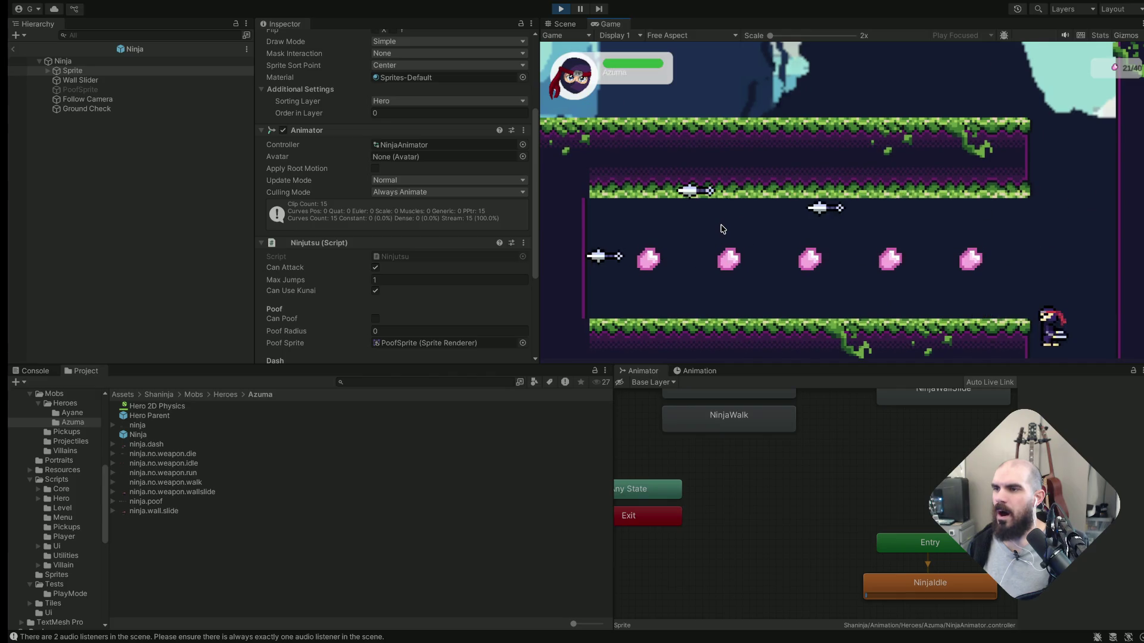
Continue into the next level section for more gems, then exit Play Mode
key(Right)
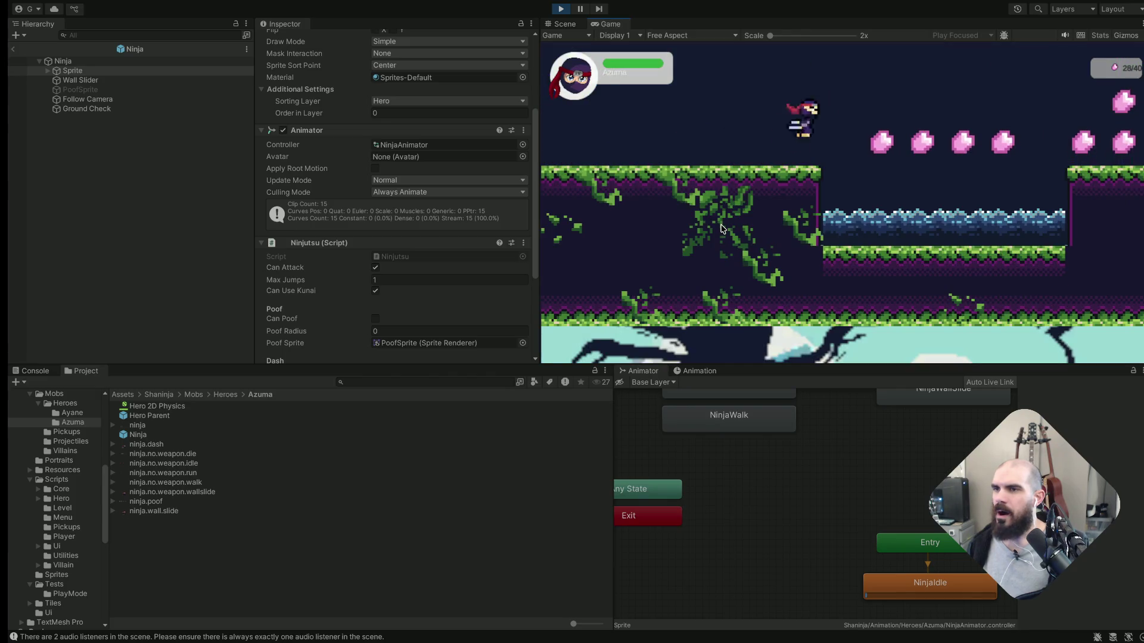
key(Right)
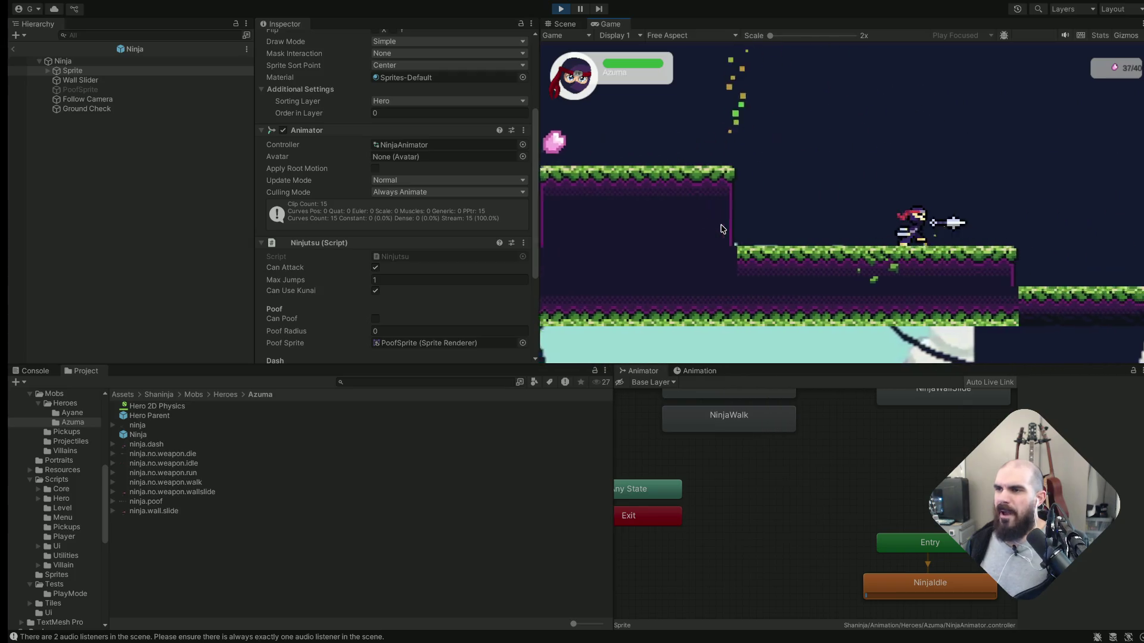
key(Right)
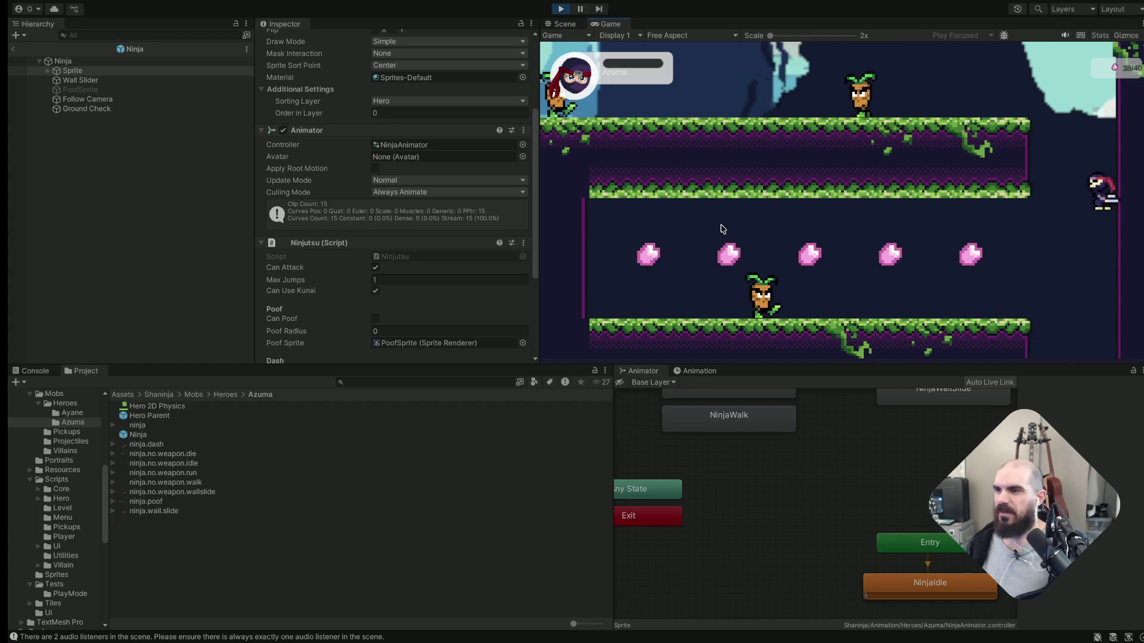
key(ctrl+p)
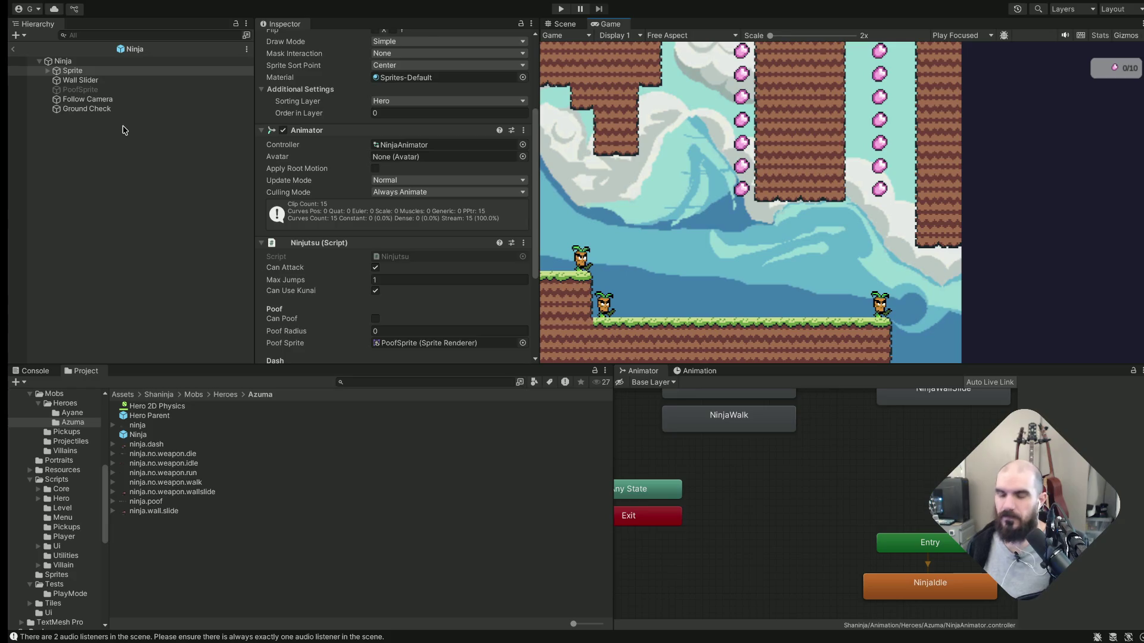
Switch to lazygit, stage the Ninja.prefab change and start a commit
key(super+Tab)
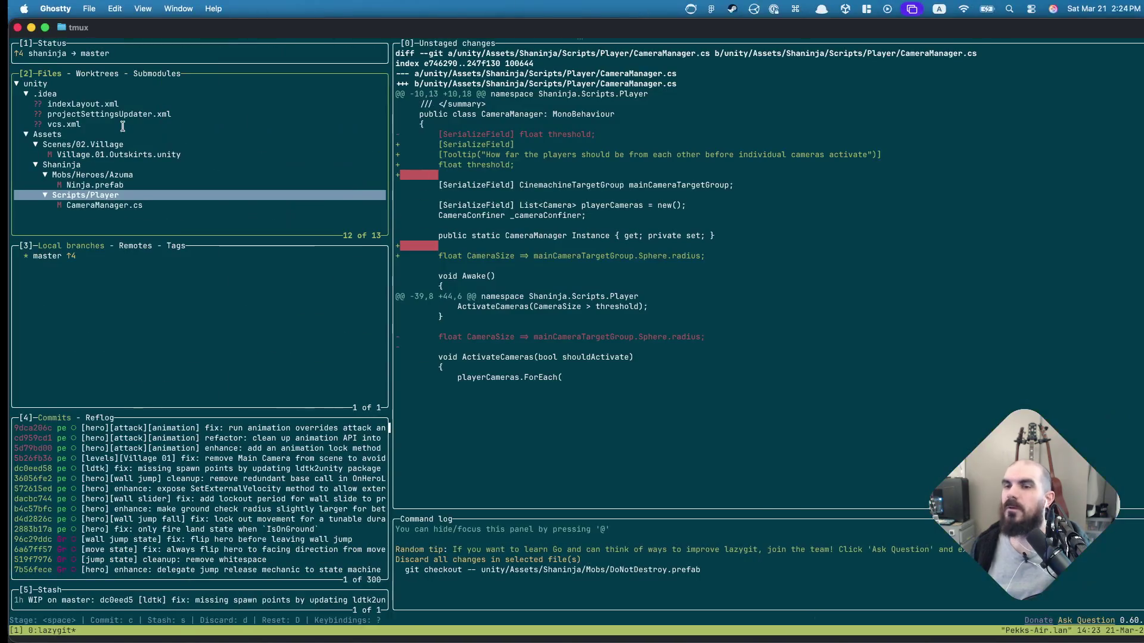
key(Down)
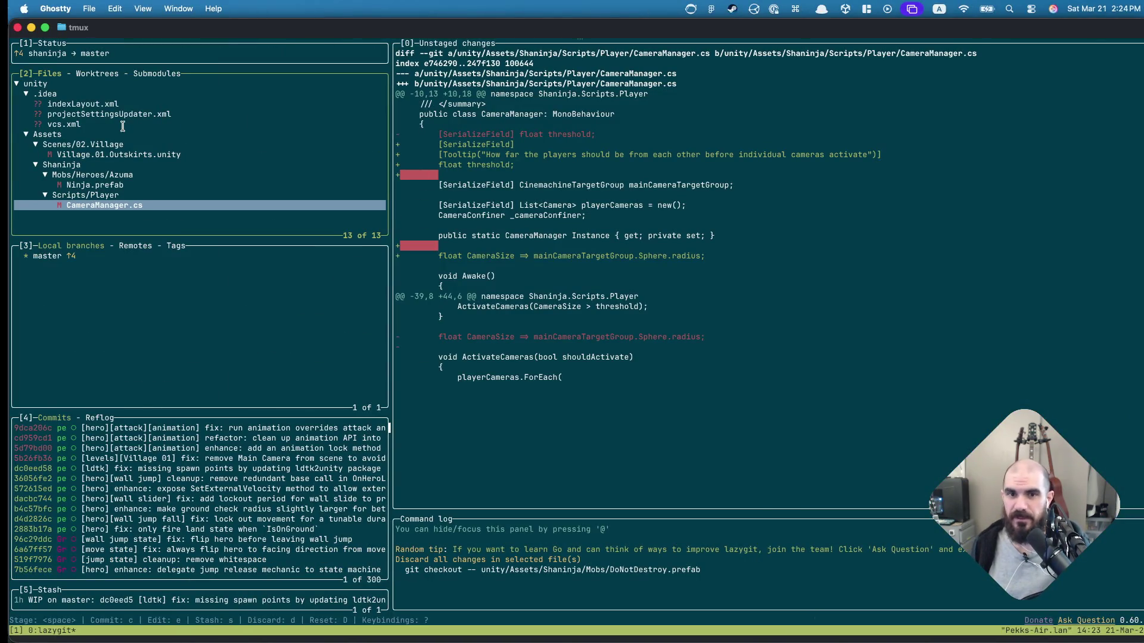
key(Up)
key(Up)
key(space)
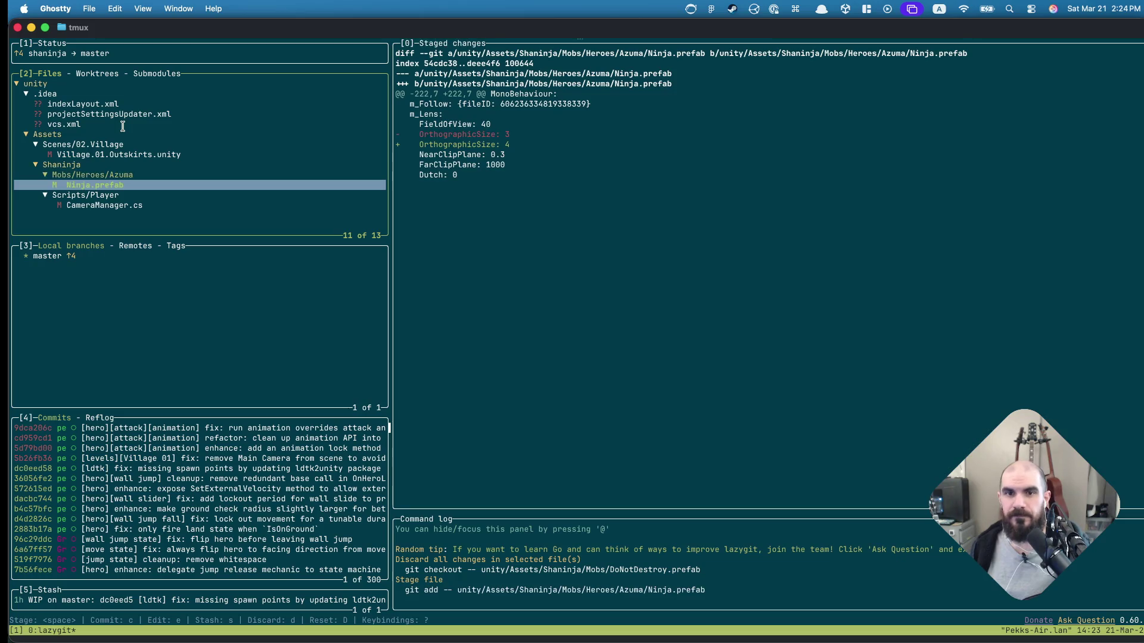
key(c)
text([hero][)
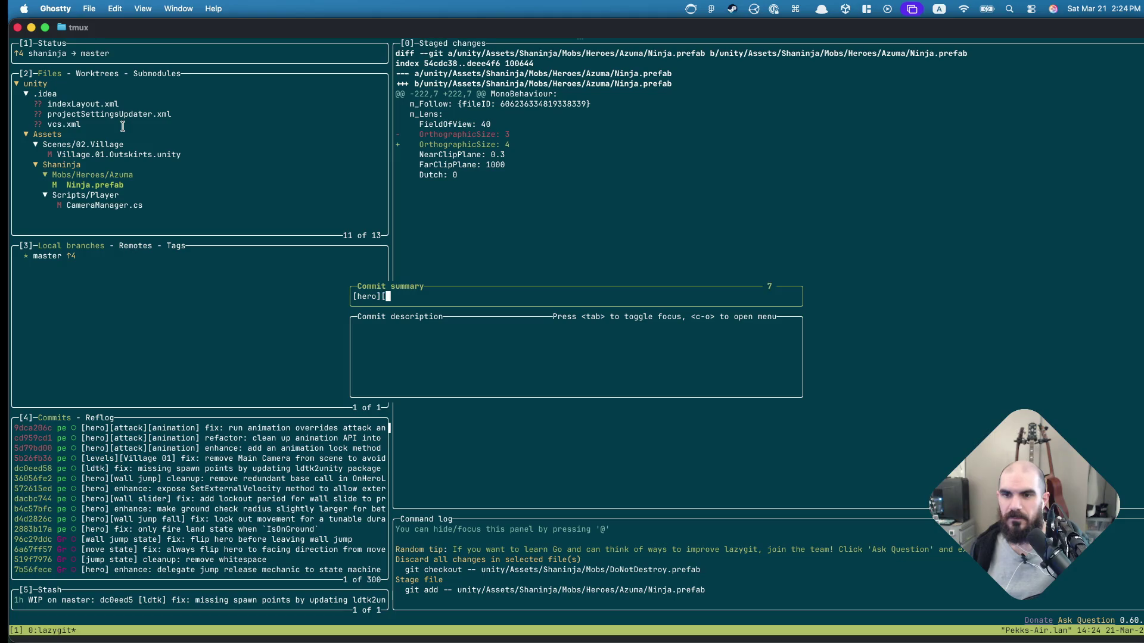
text(ca)
Write the commit summary "[hero][camera] fix: camera is too close to hero to see environment", correcting typos
key(BackSpace)
key(BackSpace)
text(f)
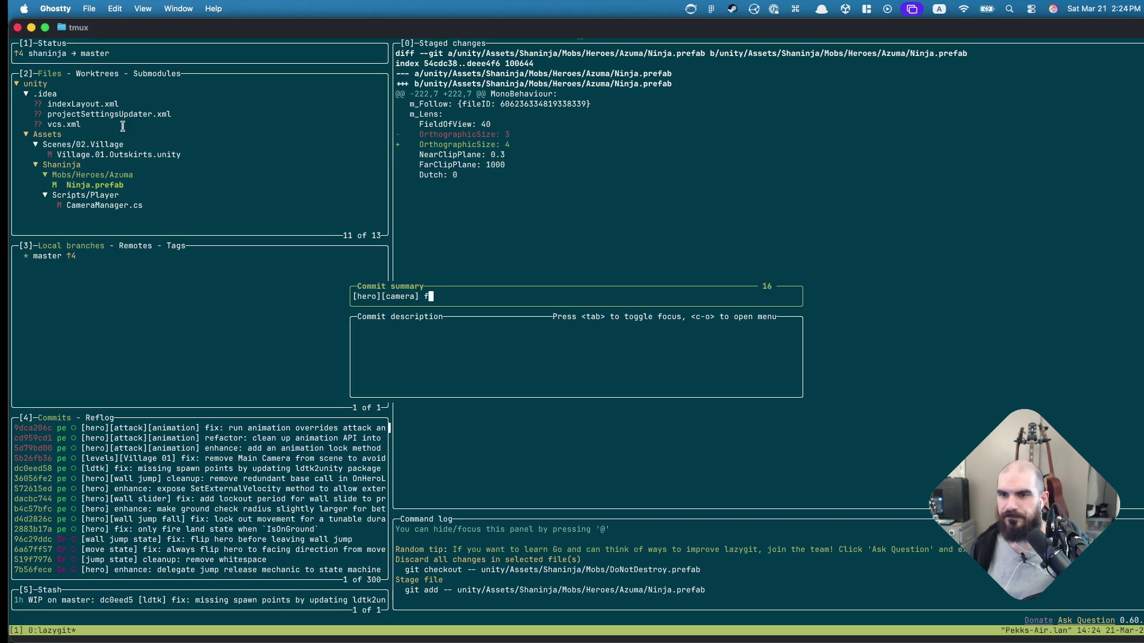
text(ix: adjust)
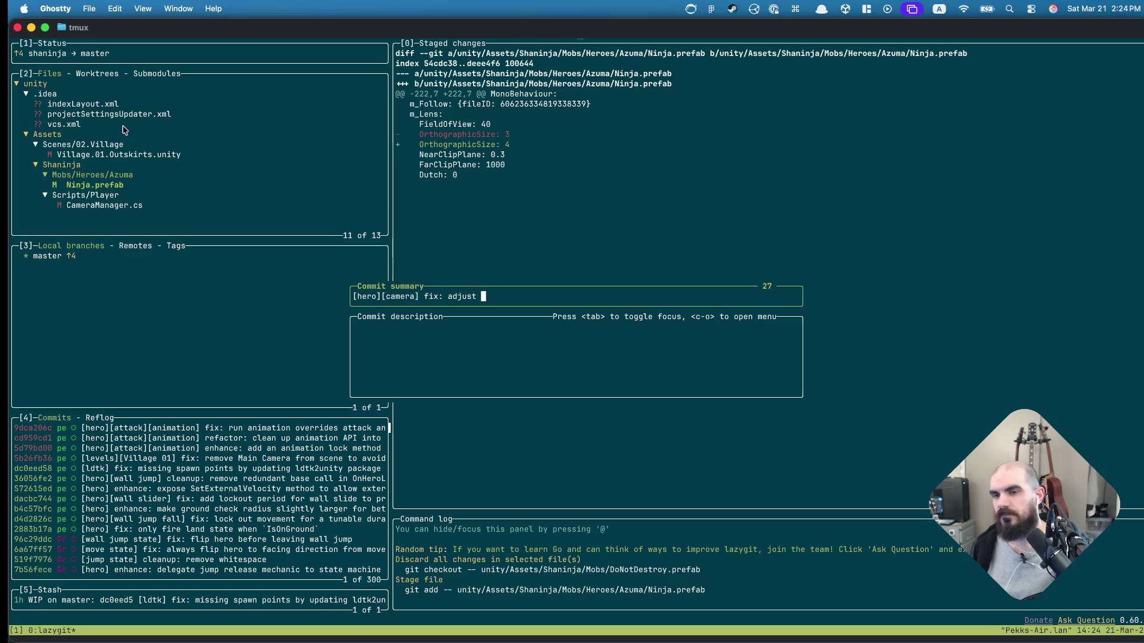
key(BackSpace)
key(BackSpace)
key(BackSpace)
text(x)
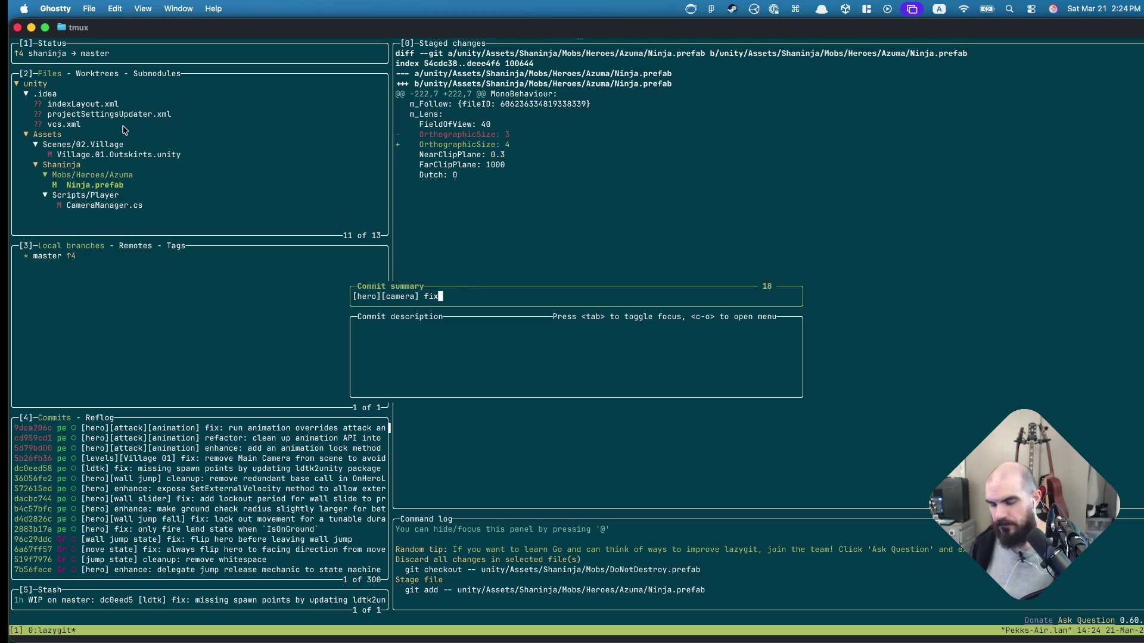
text(: camera is to)
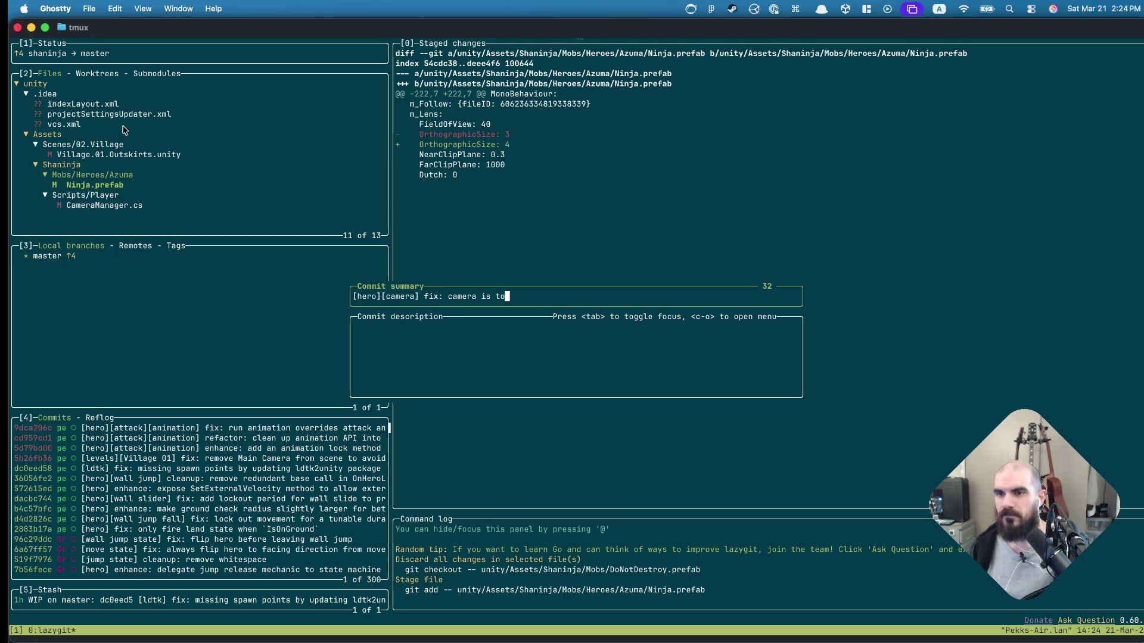
text(o close to hero to se)
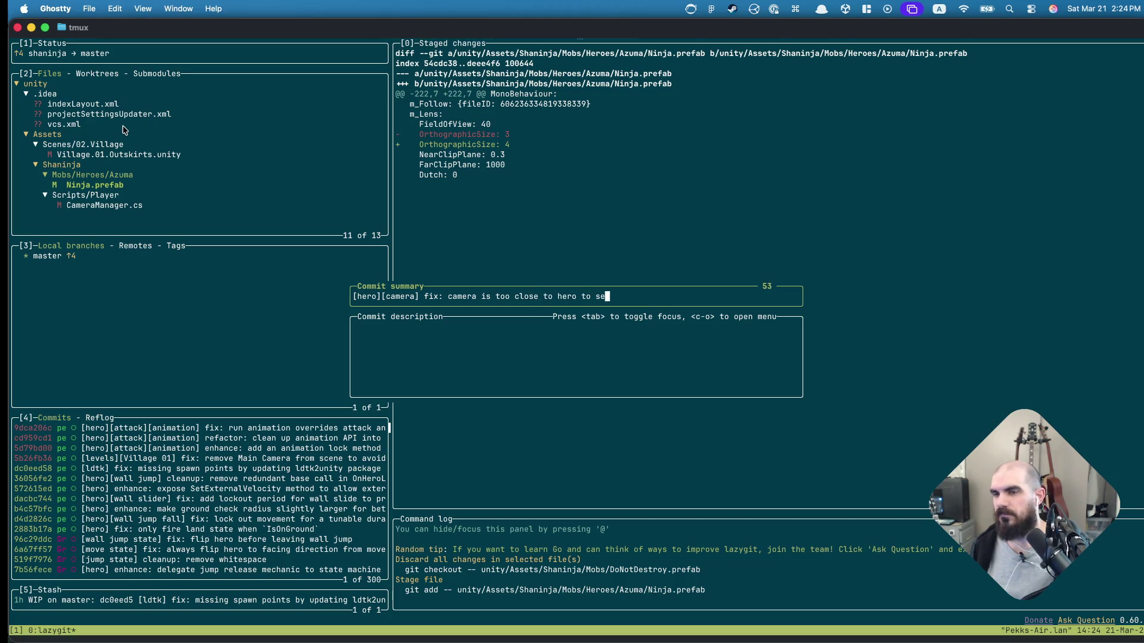
text(e environment)
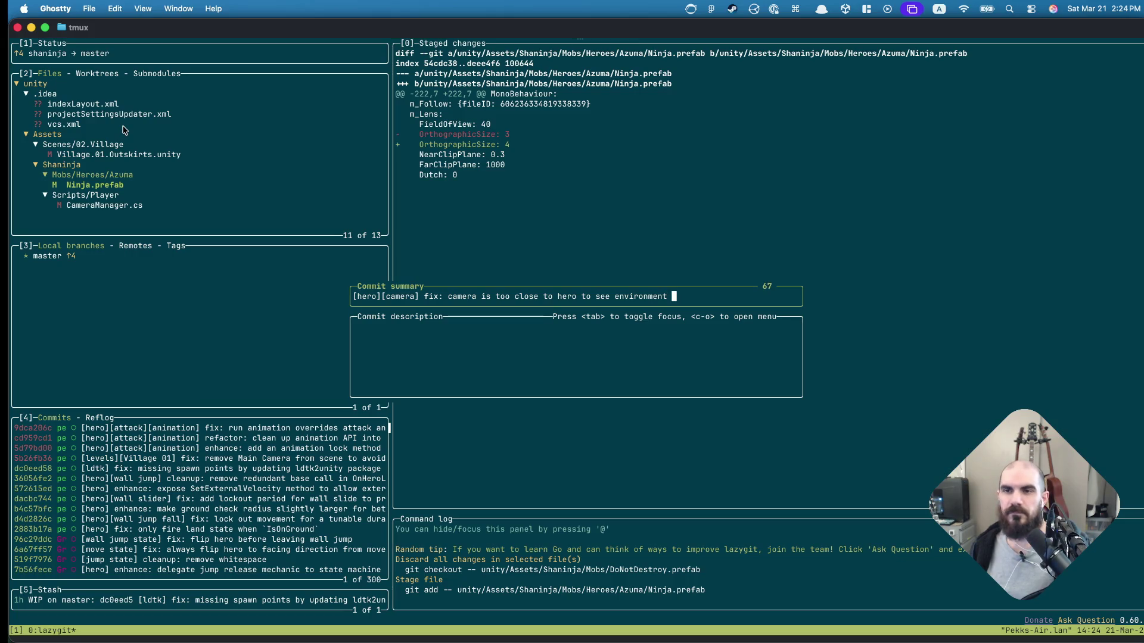
Confirm the commit, quit lazygit to the shell and switch toward the Unity Editor space
key(Return)
key(Up)
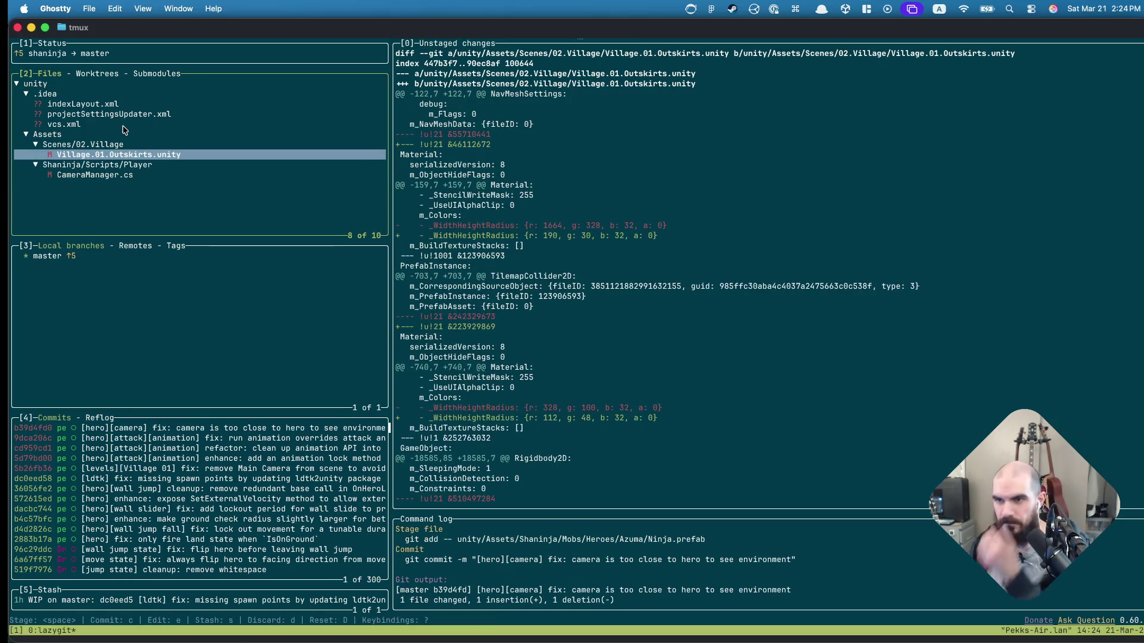
key(Down)
key(Down)
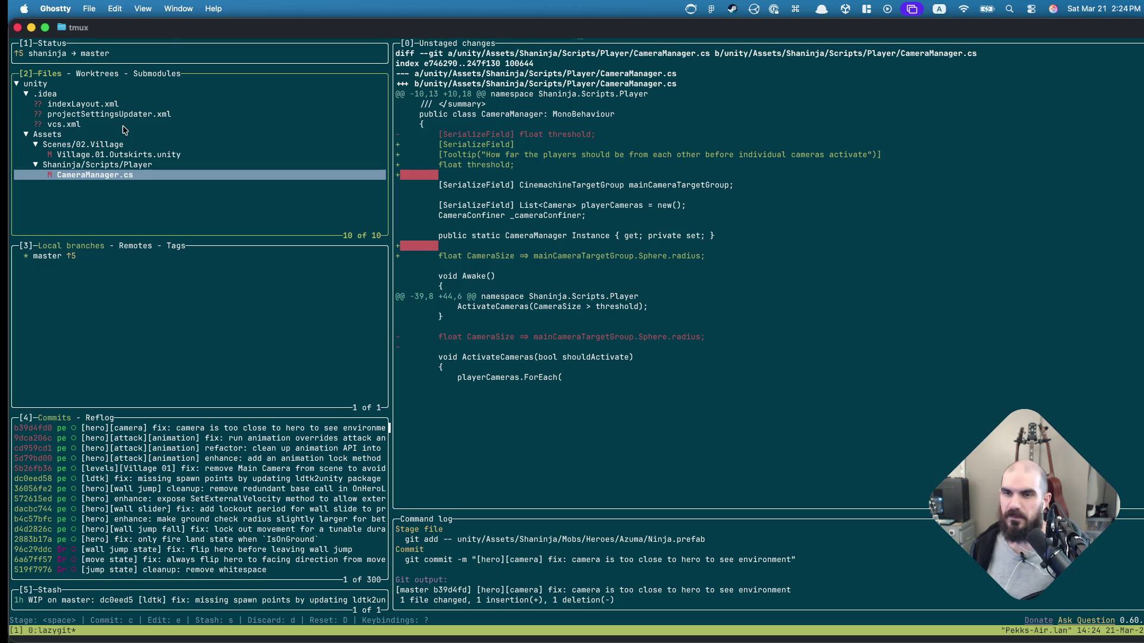
key(q)
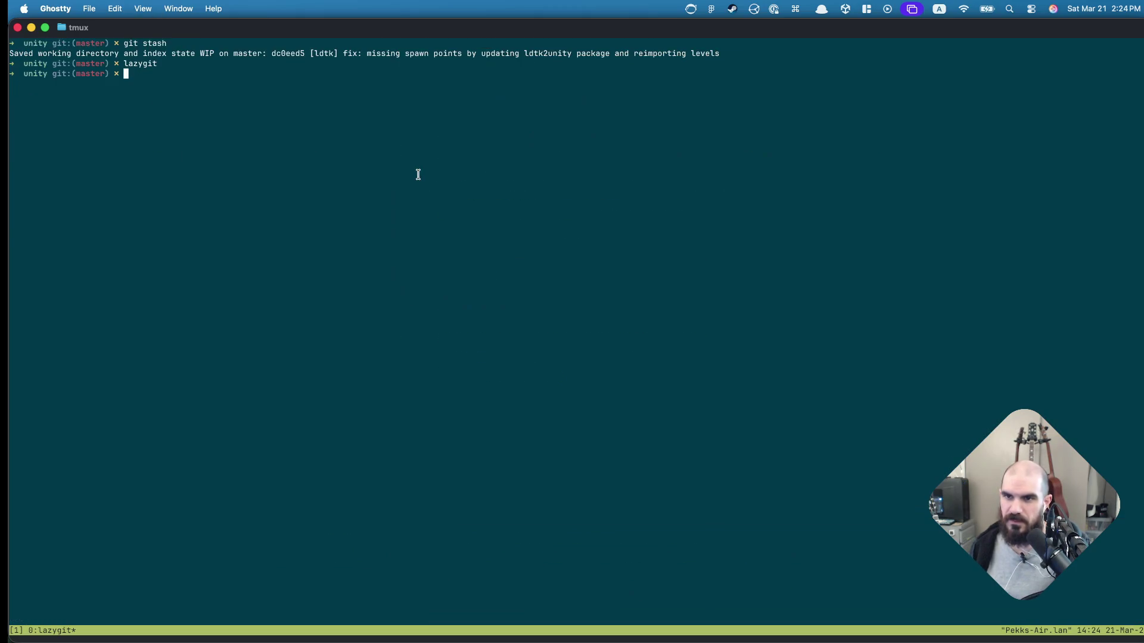
key(ctrl+Right)
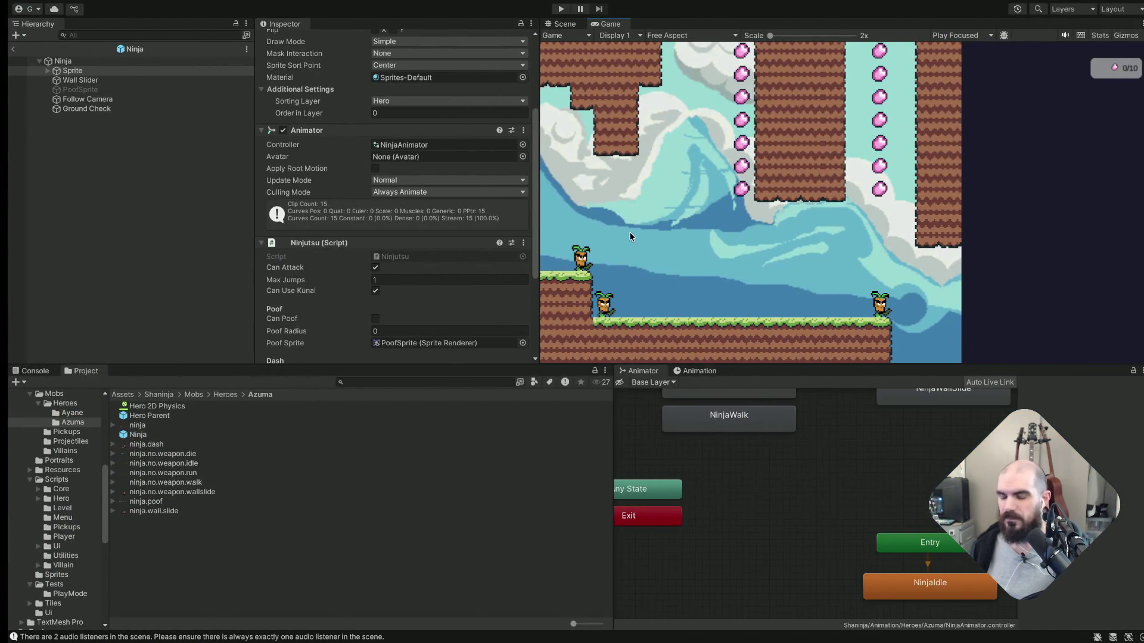
Switch to Rider, view the CameraManager.cs diff and undo a stray blank line on line 16
key(ctrl+Right)
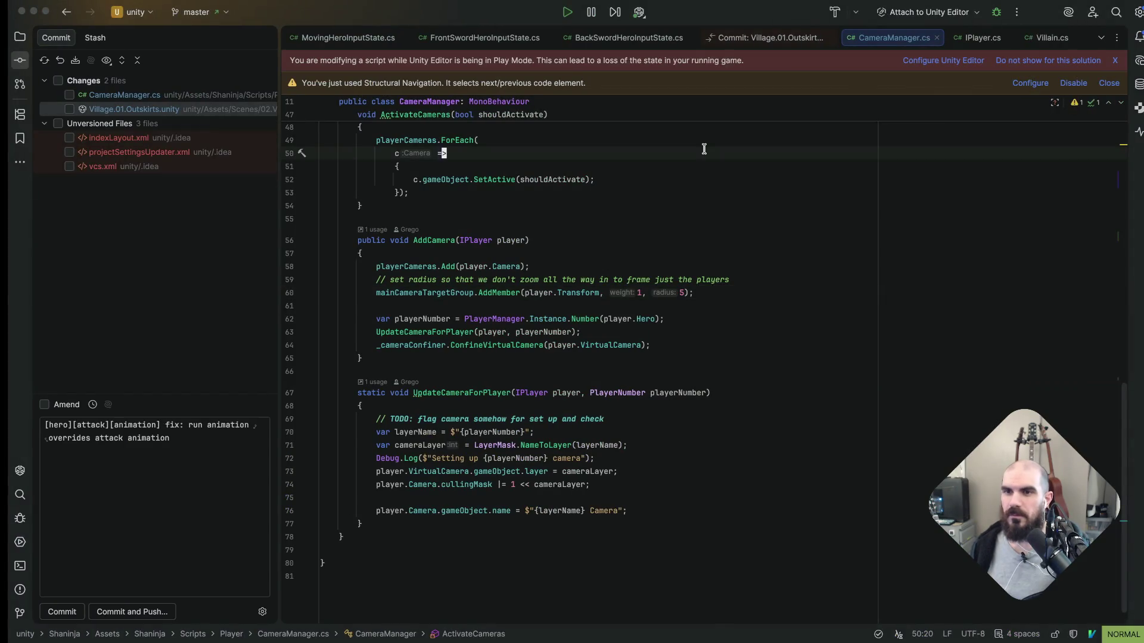
scroll(702, 150, up, 7)
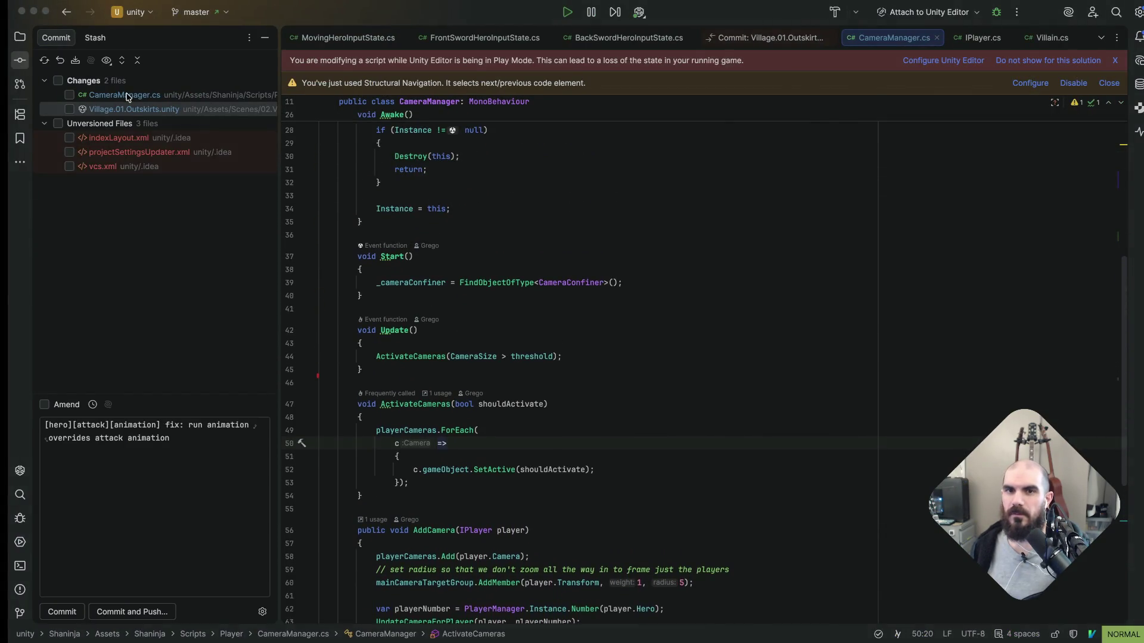
click(129, 95)
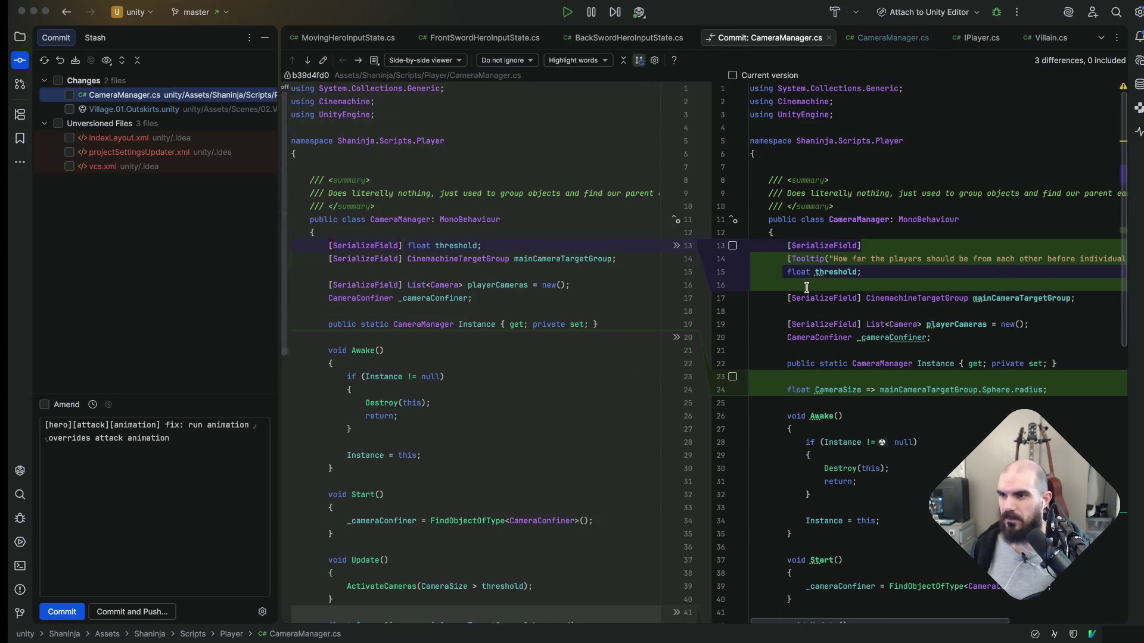
key(Escape)
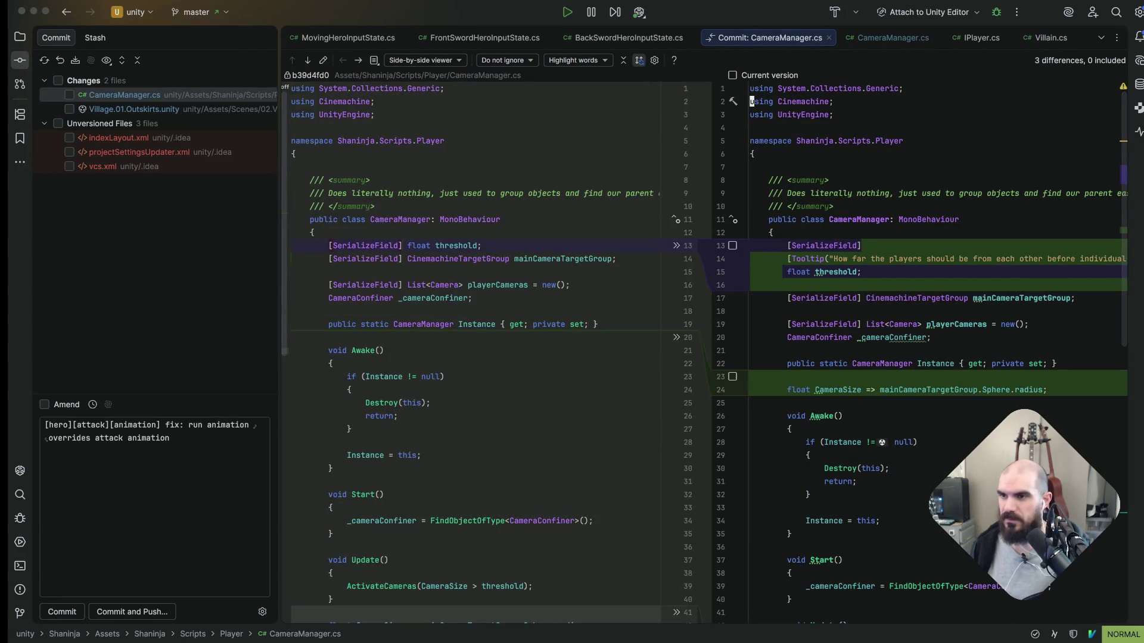
key(j)
key(j)
key(j)
key(j)
key(j)
key(j)
key(j)
key(j)
key(j)
key(i)
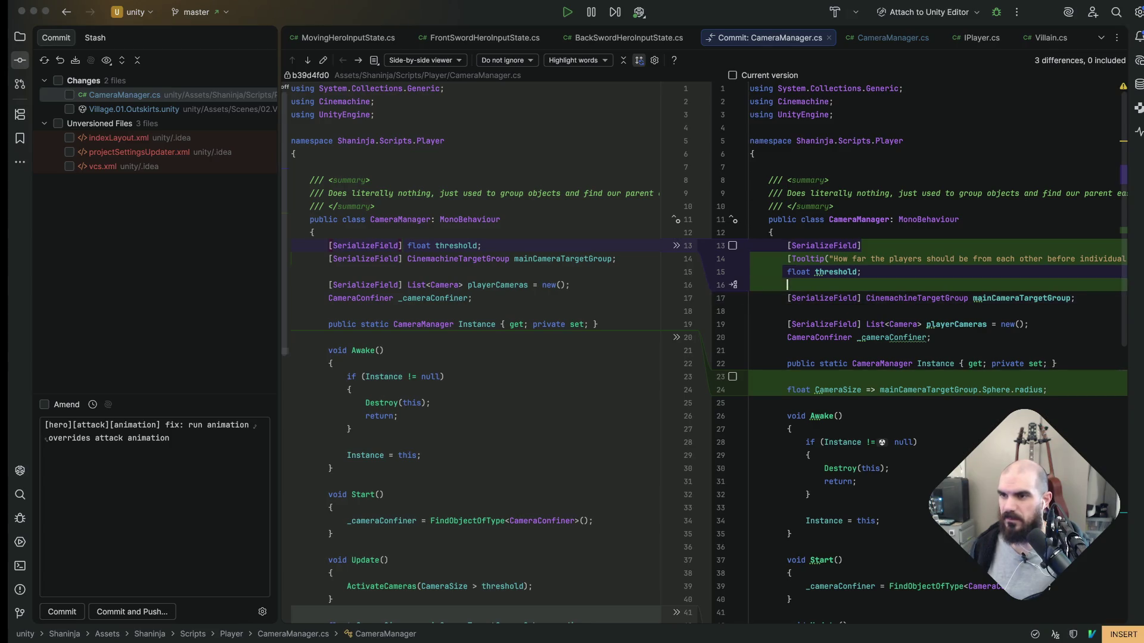
key(Return)
key(Escape)
key(u)
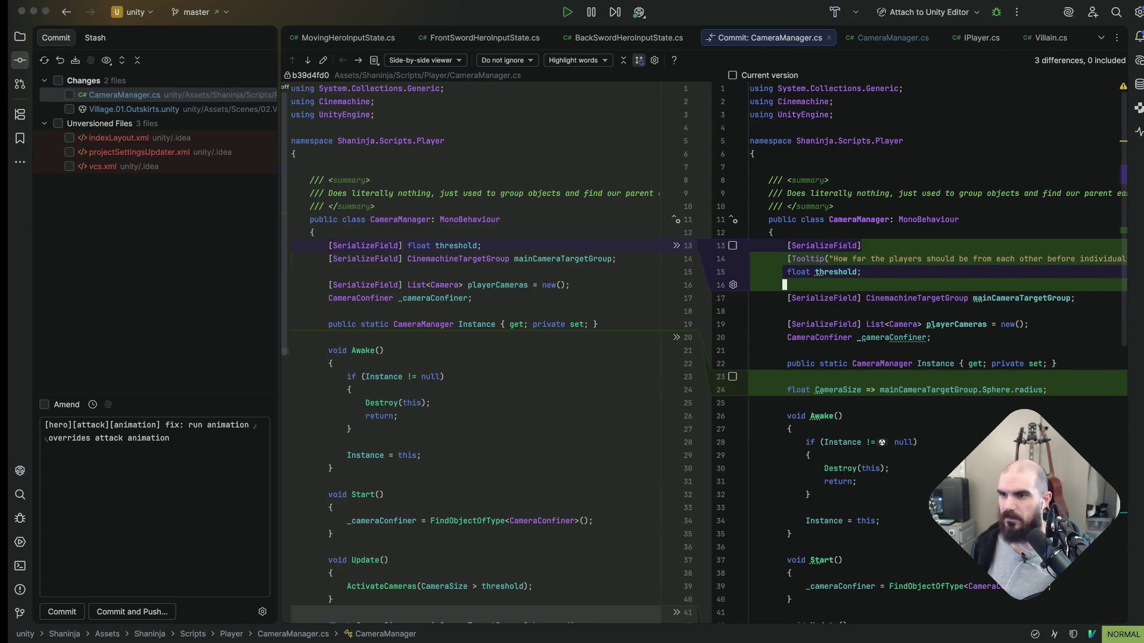
Inspect lines 16 and 23 in the diff, close it and return to CameraManager.cs
click(789, 284)
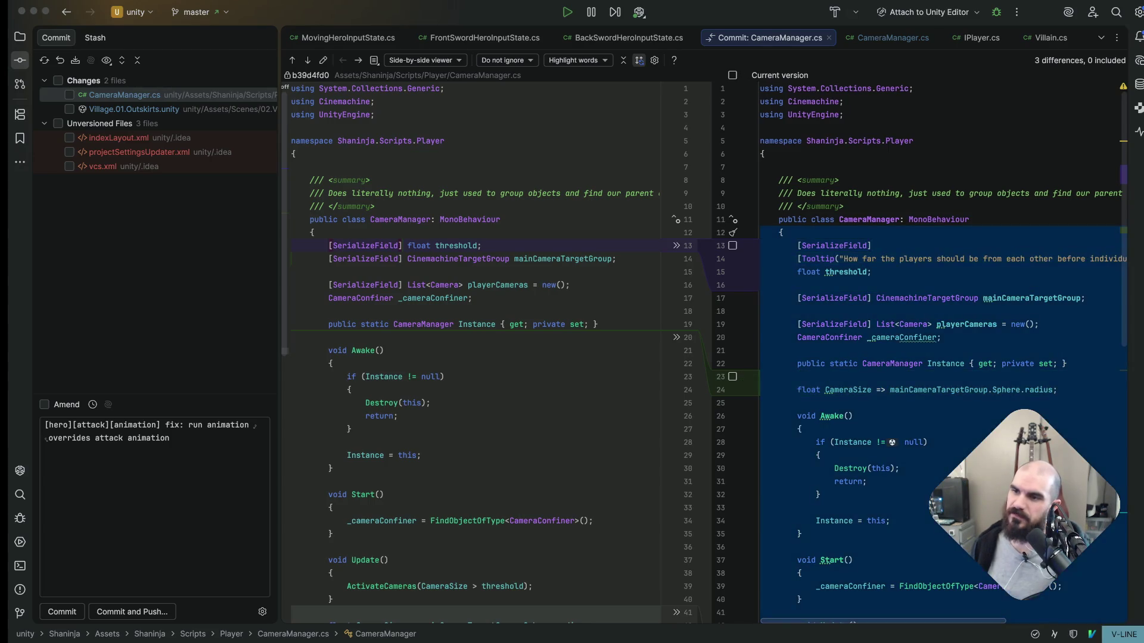
click(793, 376)
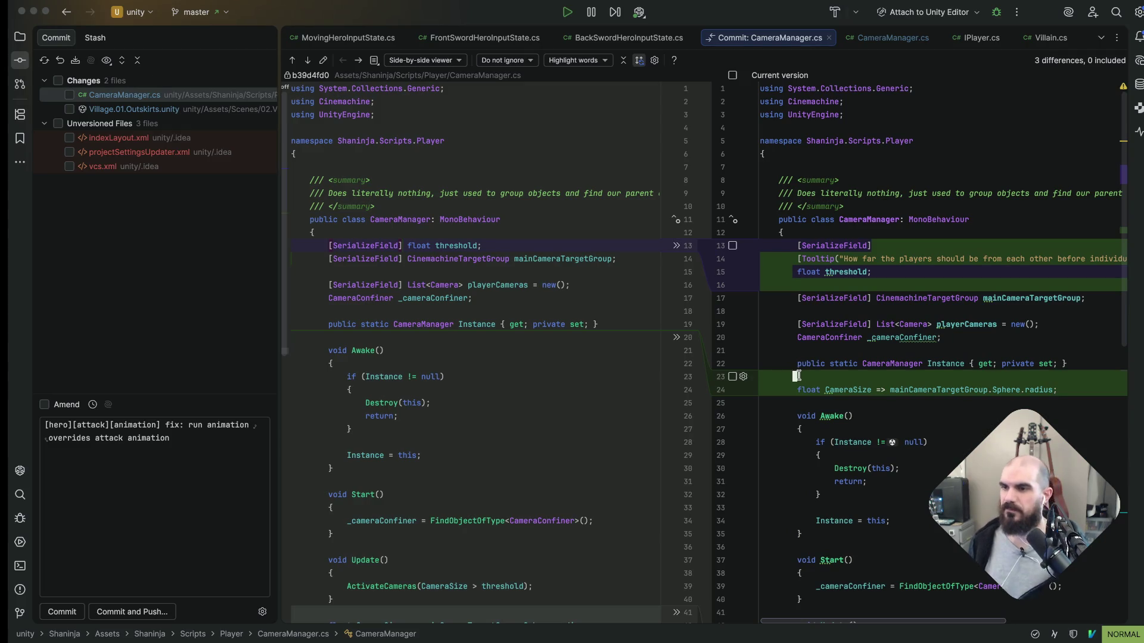
key(Tab)
key(Escape)
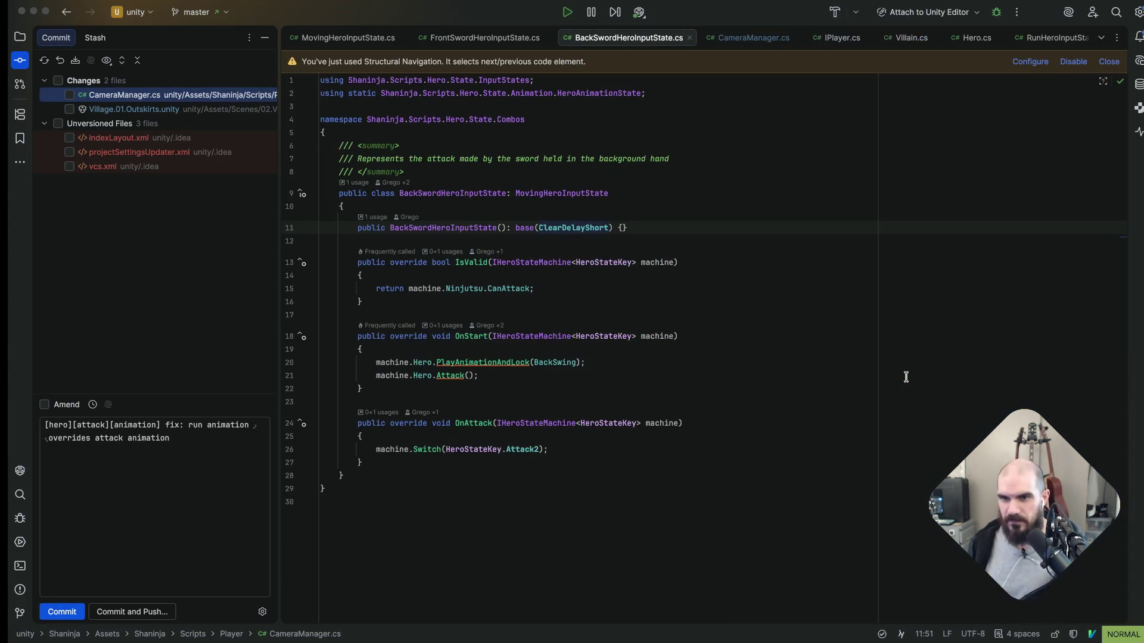
click(754, 37)
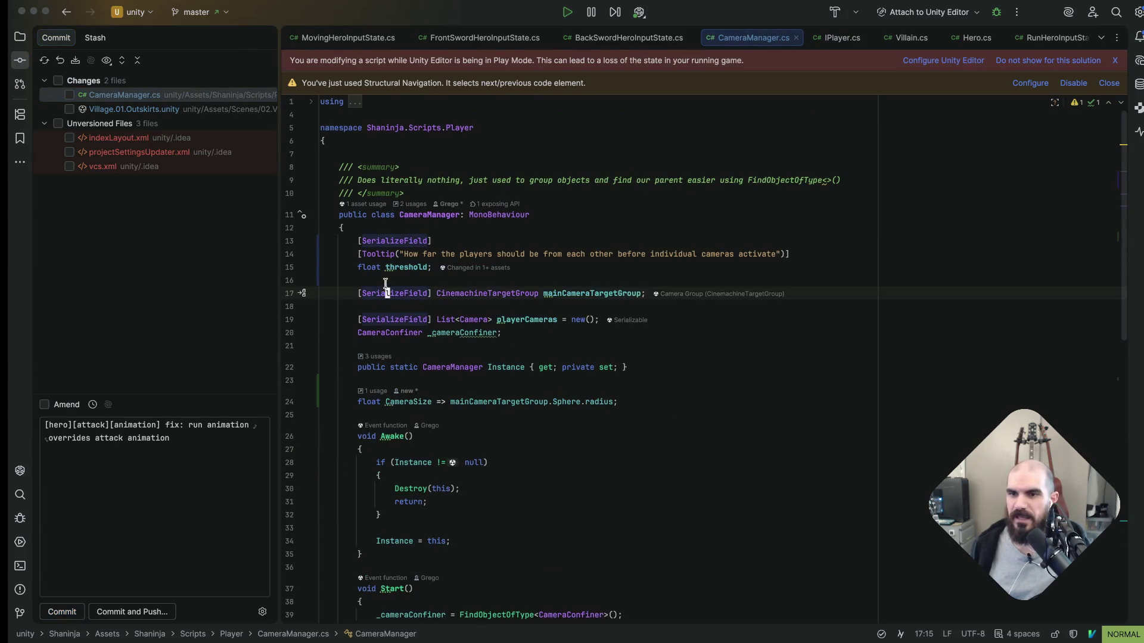
click(387, 280)
In Rider Settings filtered by 'whitespace', inspect the C# code style 'Remove whitespace on blank lines' option
key(super+comma)
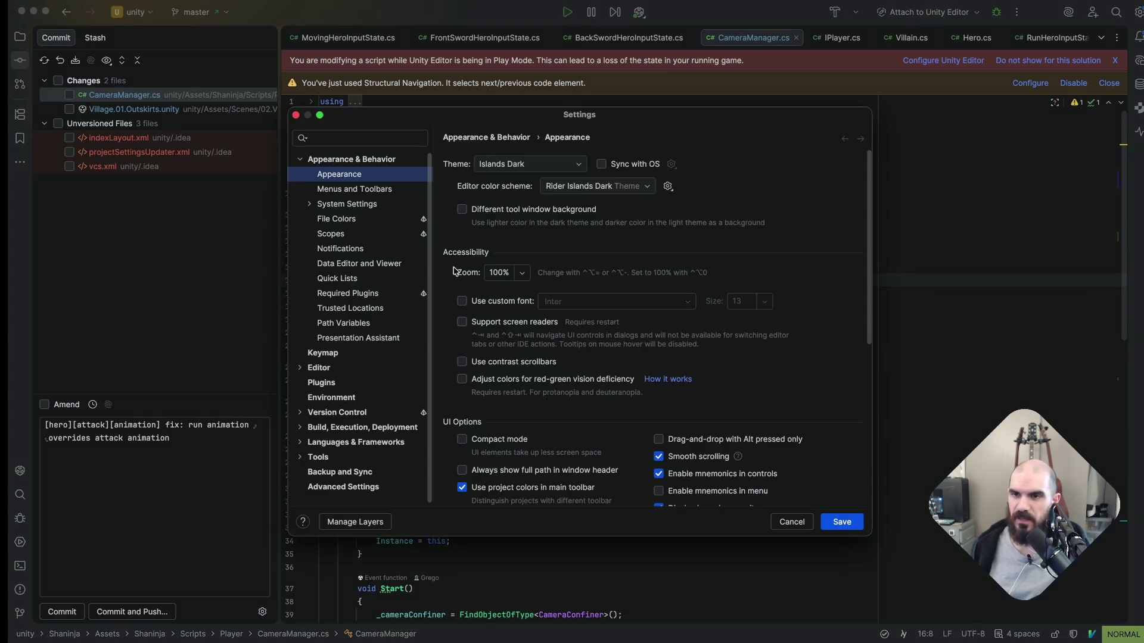
text(whitesp)
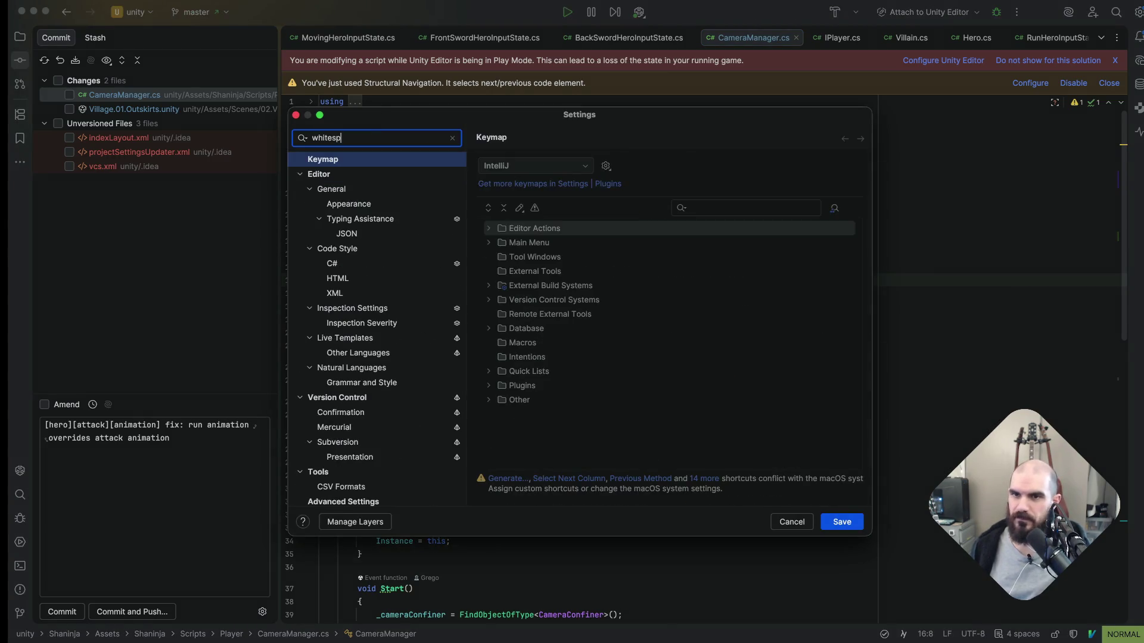
text(ace)
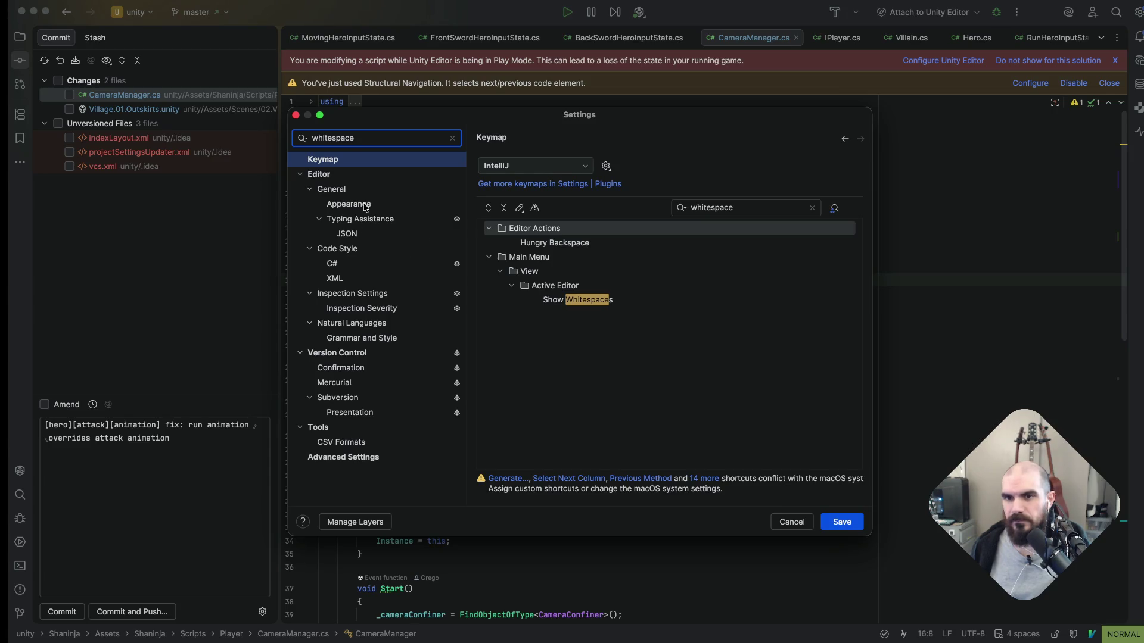
click(336, 267)
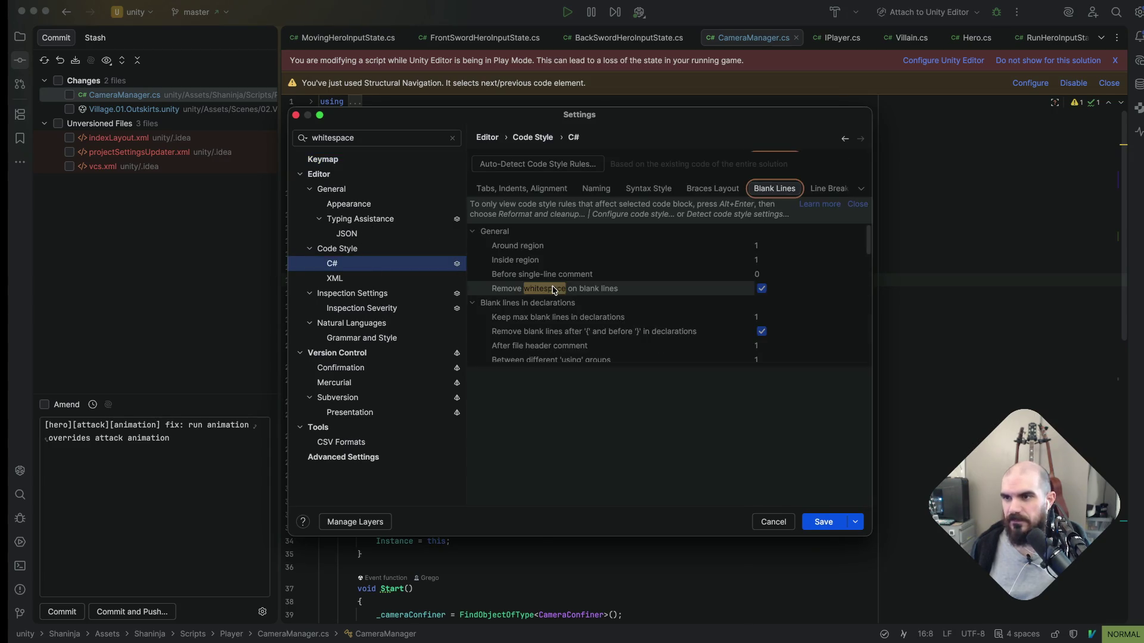
click(627, 290)
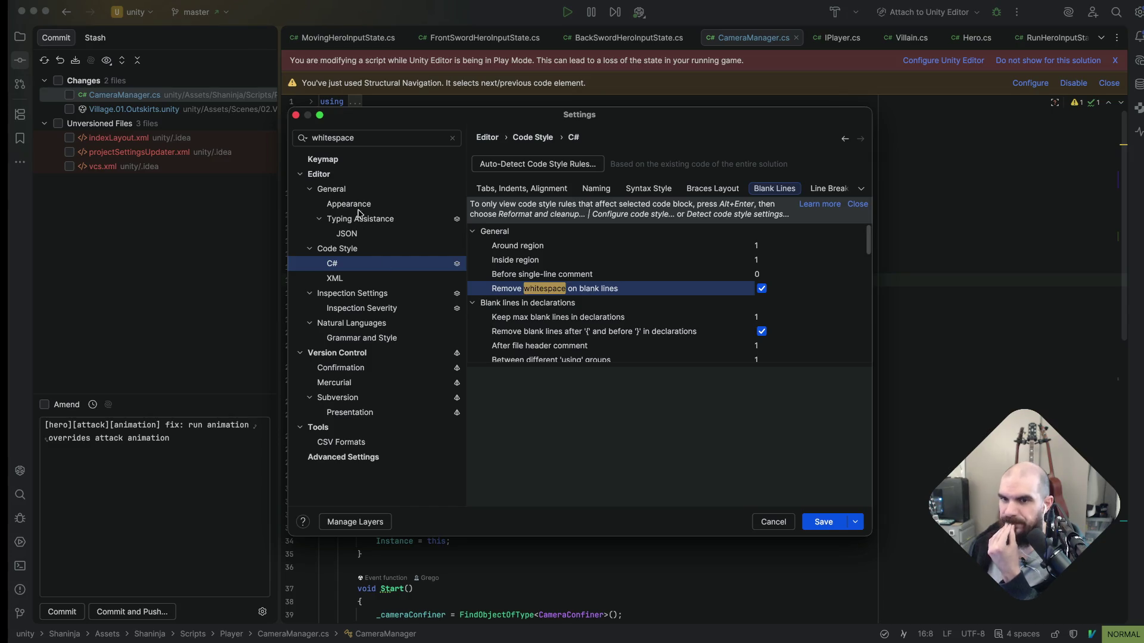
Replace the settings search query with 'before saving'
double_click(370, 137)
text(s)
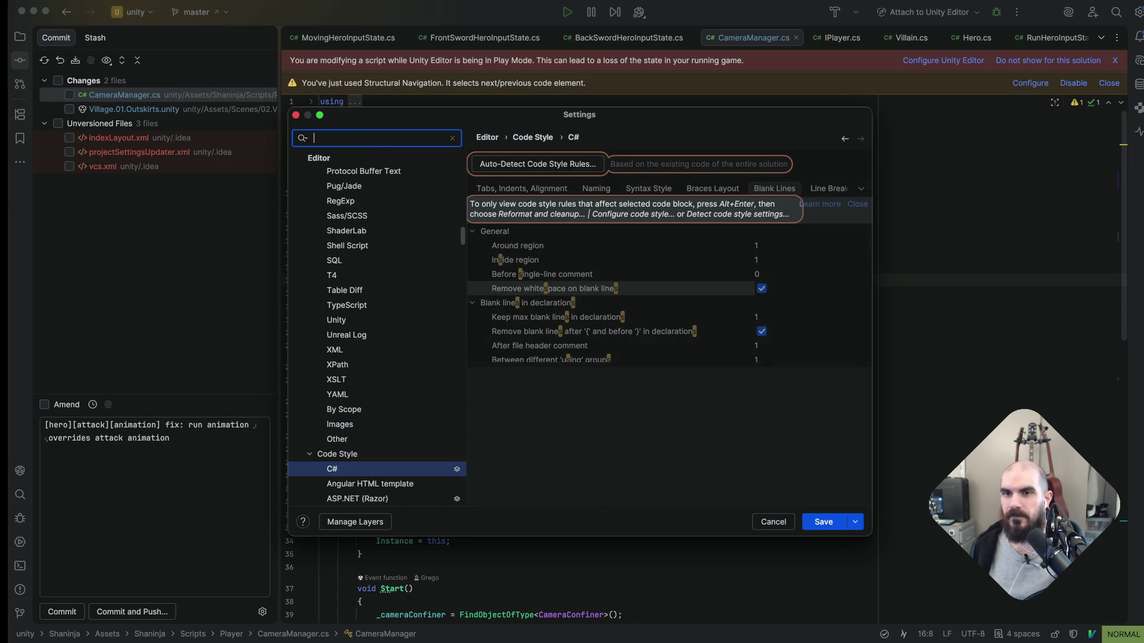
text(saving)
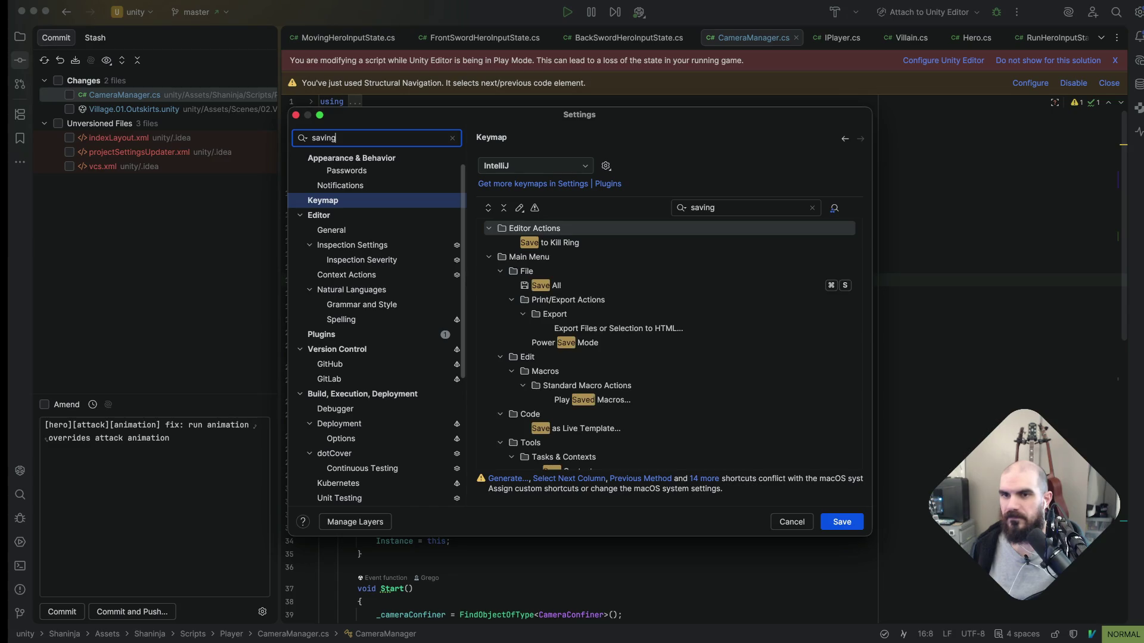
text( white)
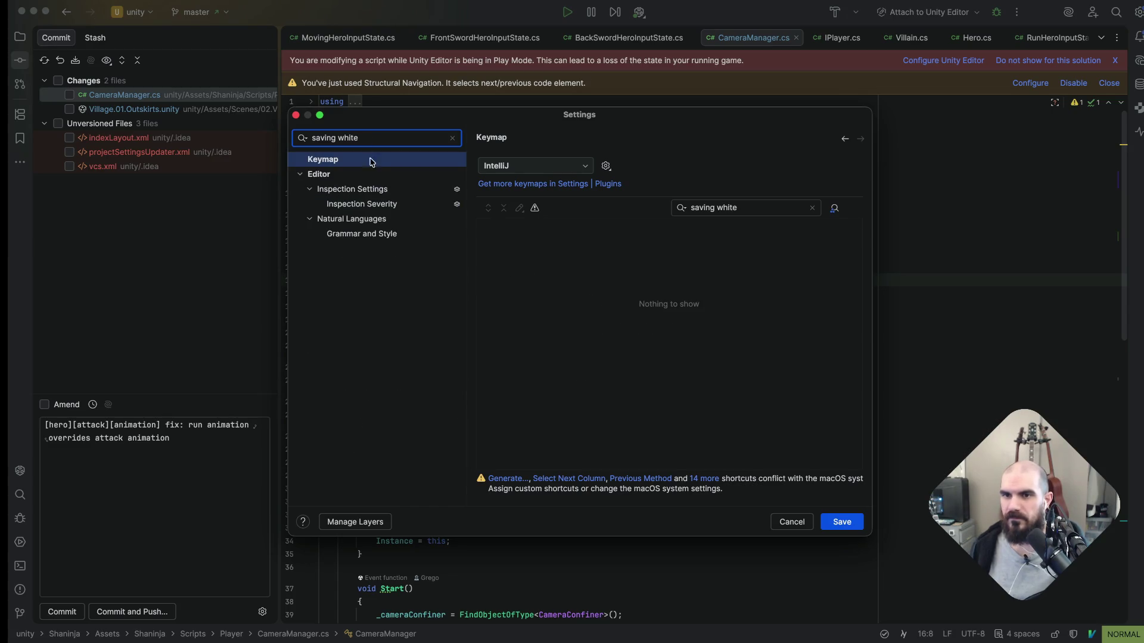
key(alt+BackSpace)
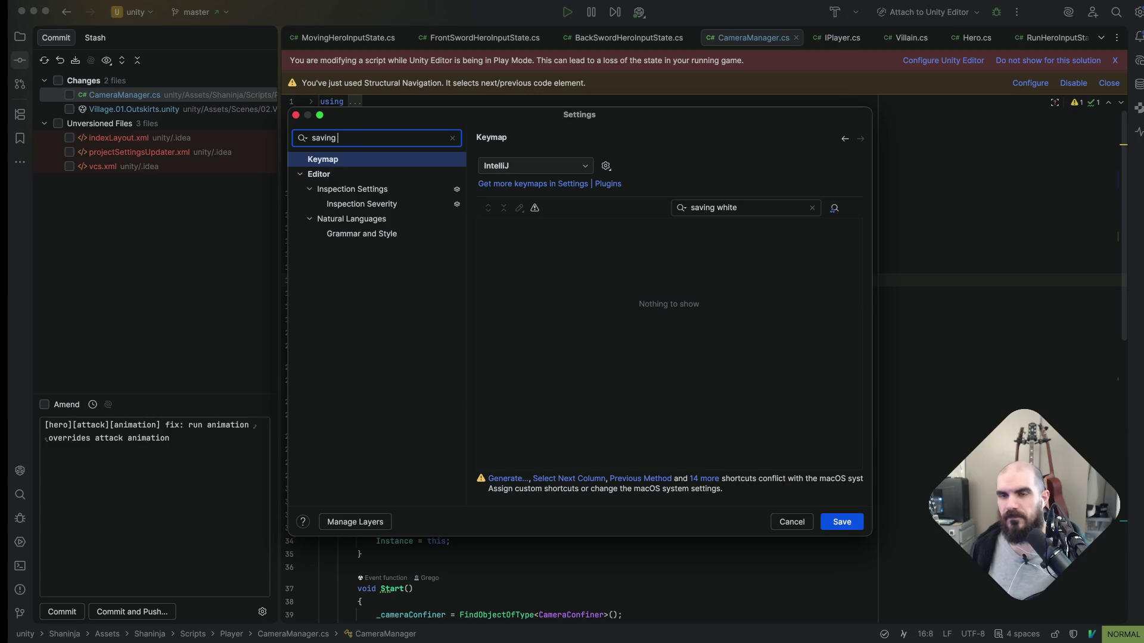
key(alt+BackSpace)
text(before saving)
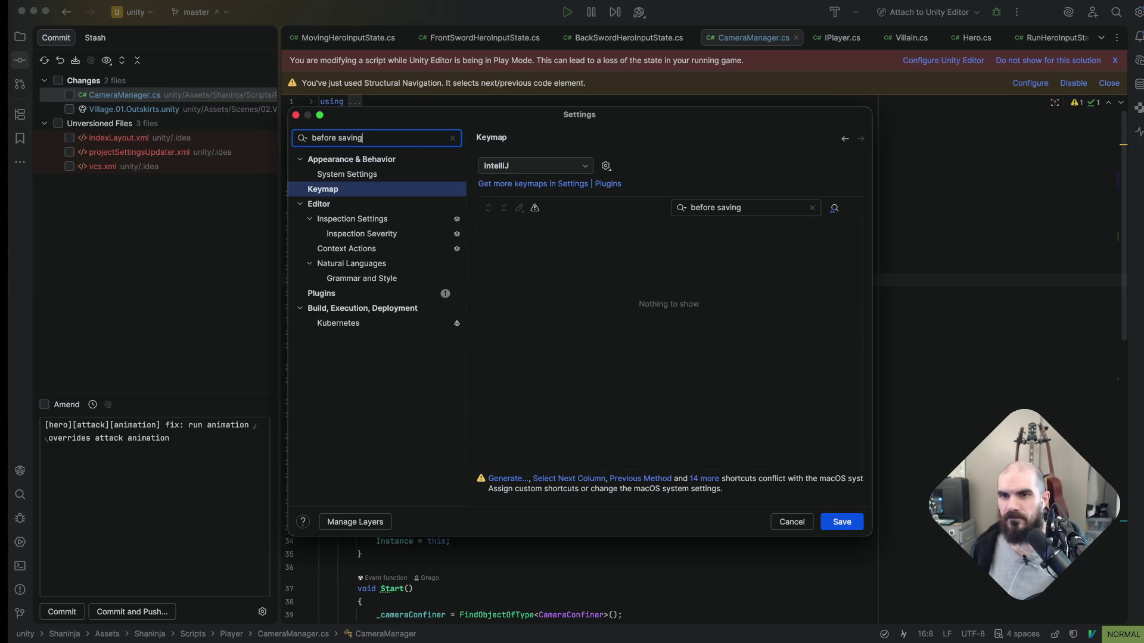
click(370, 184)
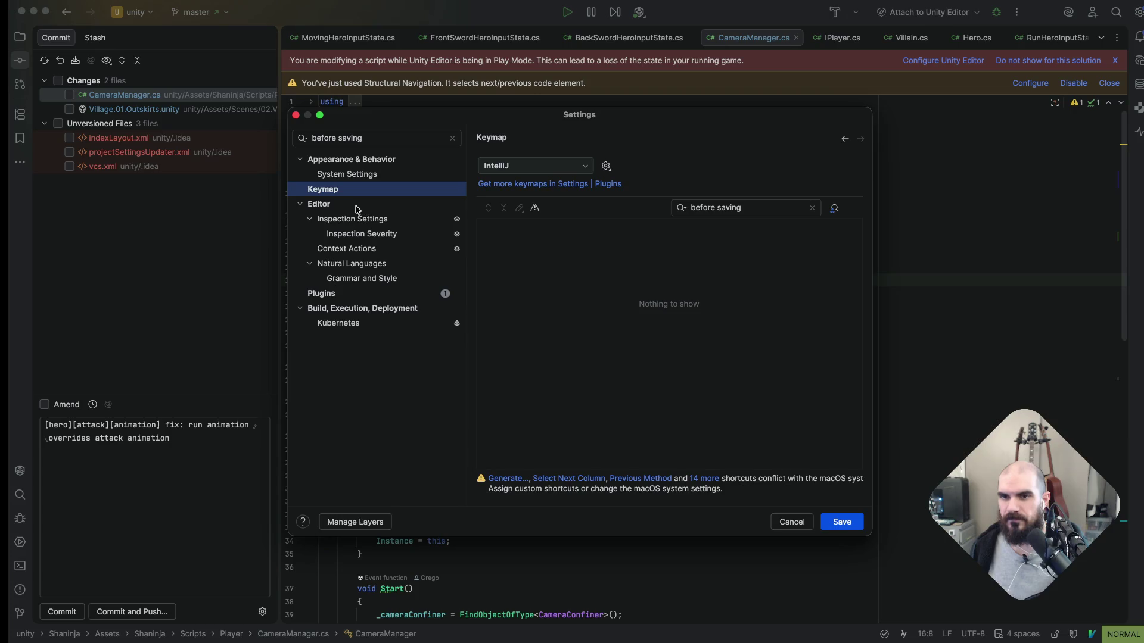
Review the Autosave 'before saving' option under System Settings, then refilter the settings by 'whitespace'
click(366, 175)
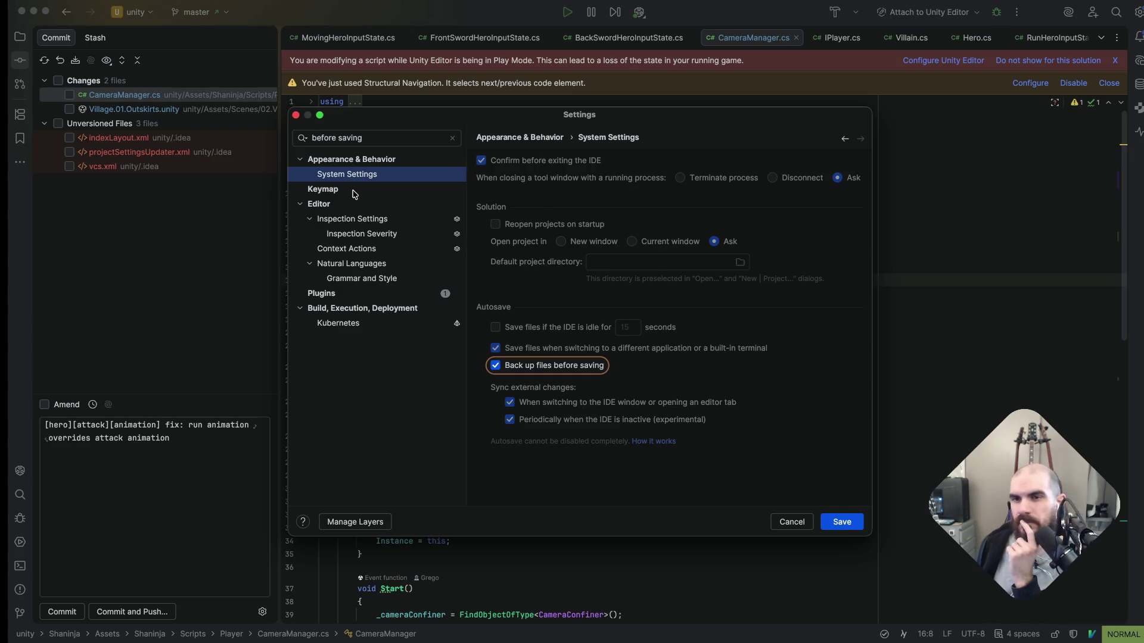
click(360, 207)
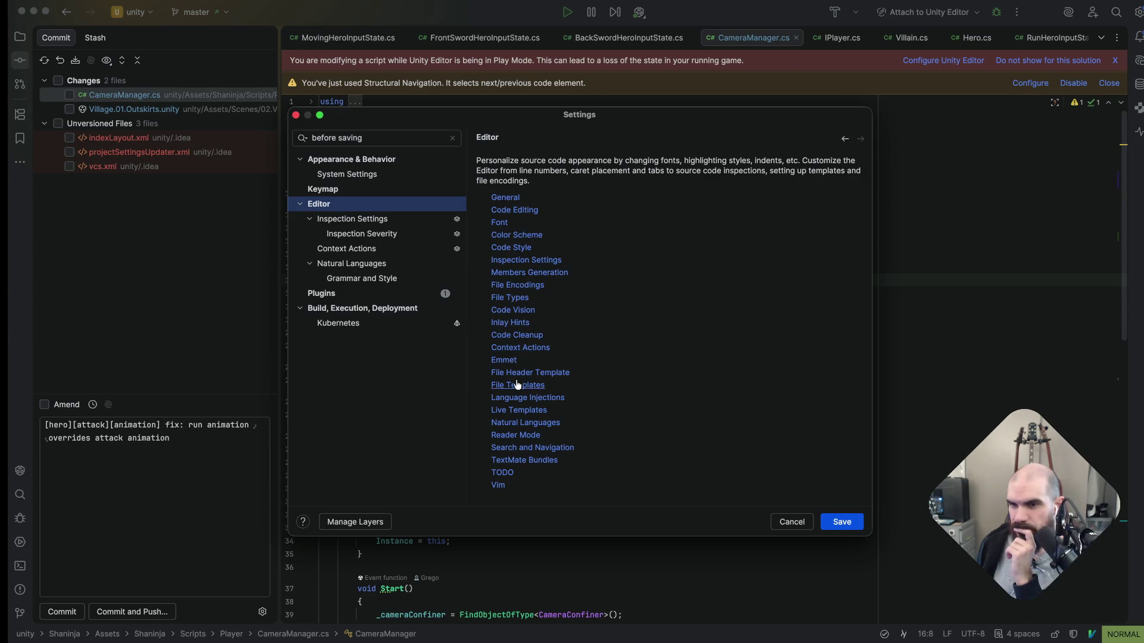
click(349, 138)
text(whites)
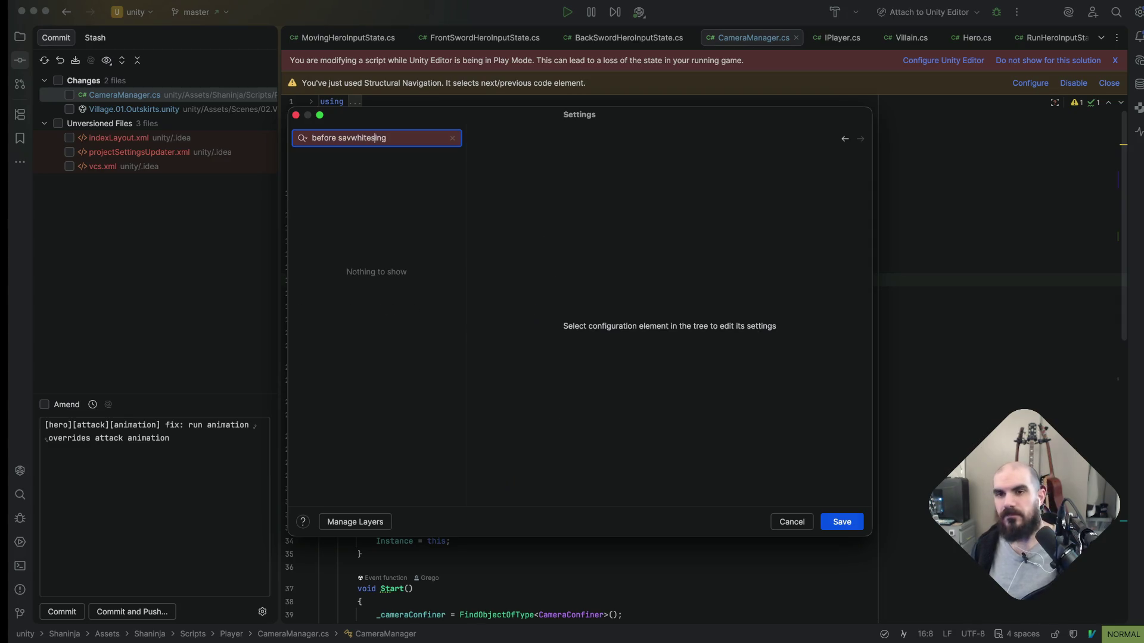
key(super+a)
text(white)
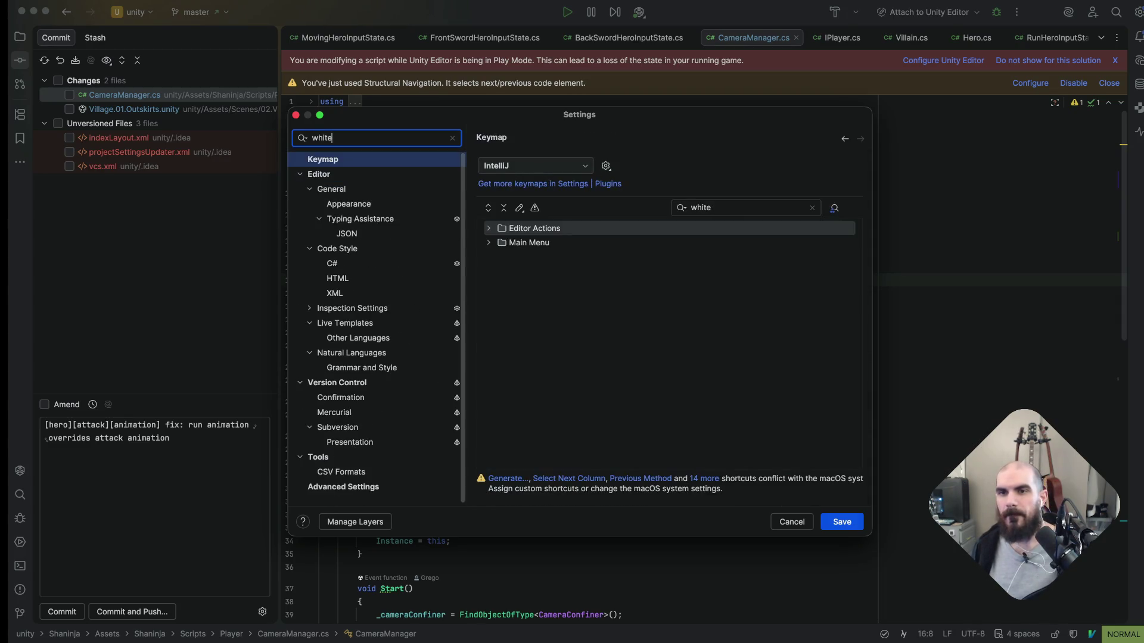
text(space)
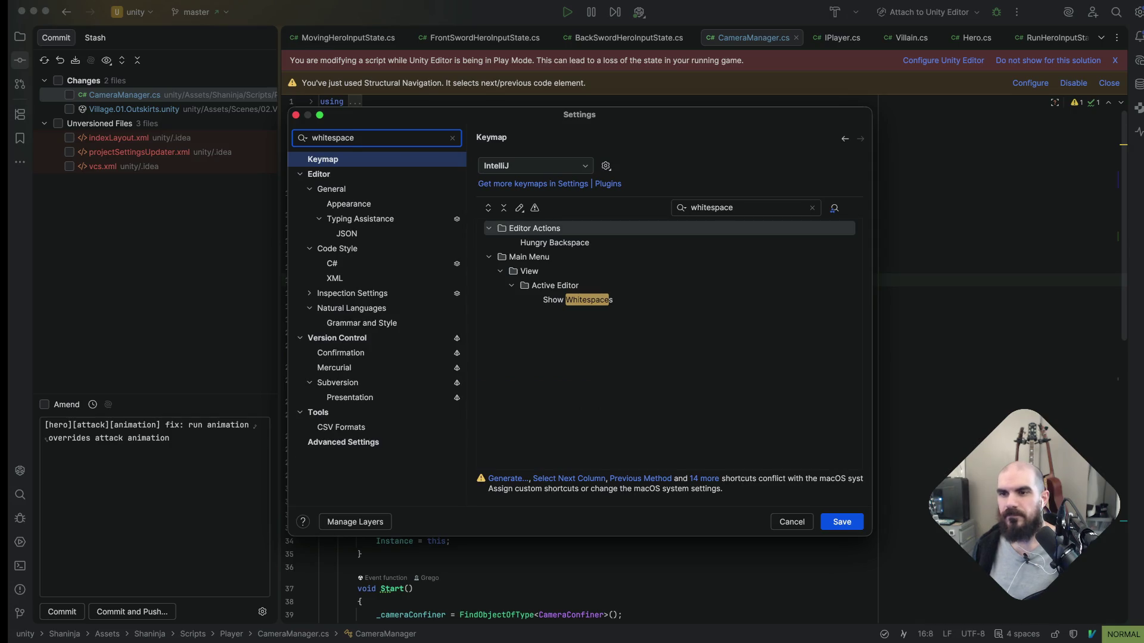
Browse whitespace matches in Appearance, Typing Assistance and C# code style, ending at the Advanced whitespace-selection setting
click(372, 209)
click(498, 298)
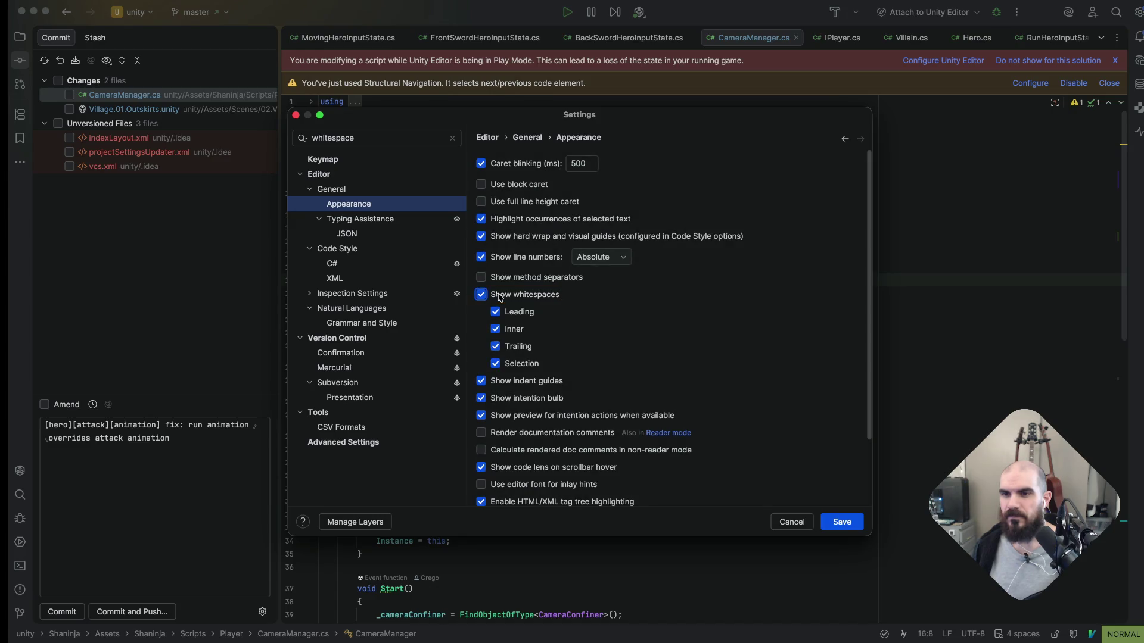
scroll(590, 385, down, 1)
scroll(592, 387, down, 1)
scroll(593, 389, down, 1)
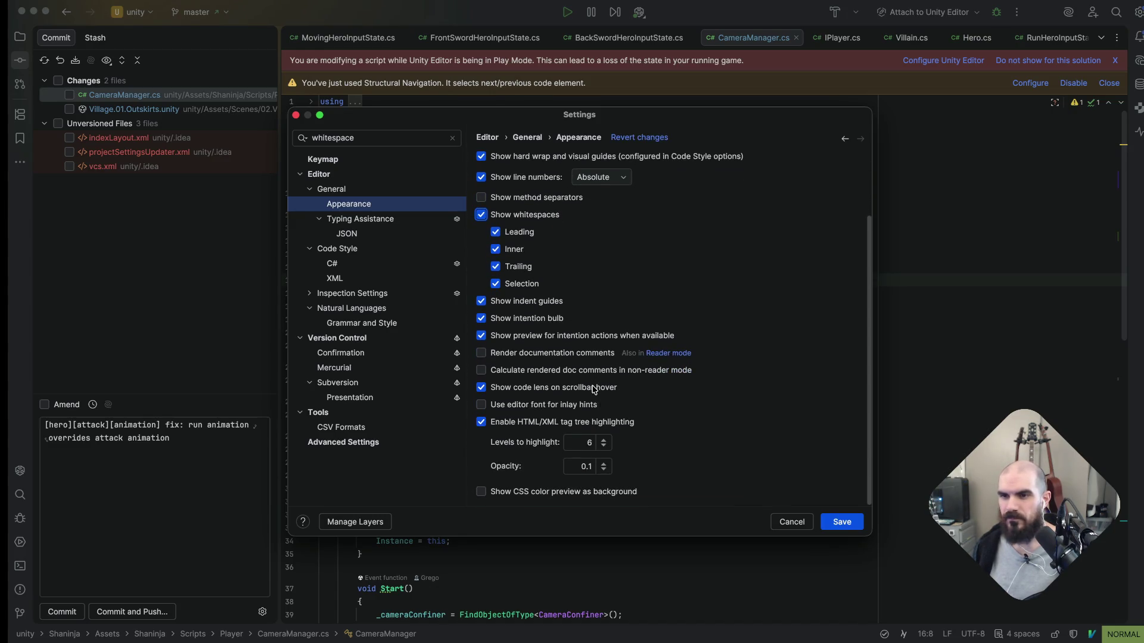
click(369, 222)
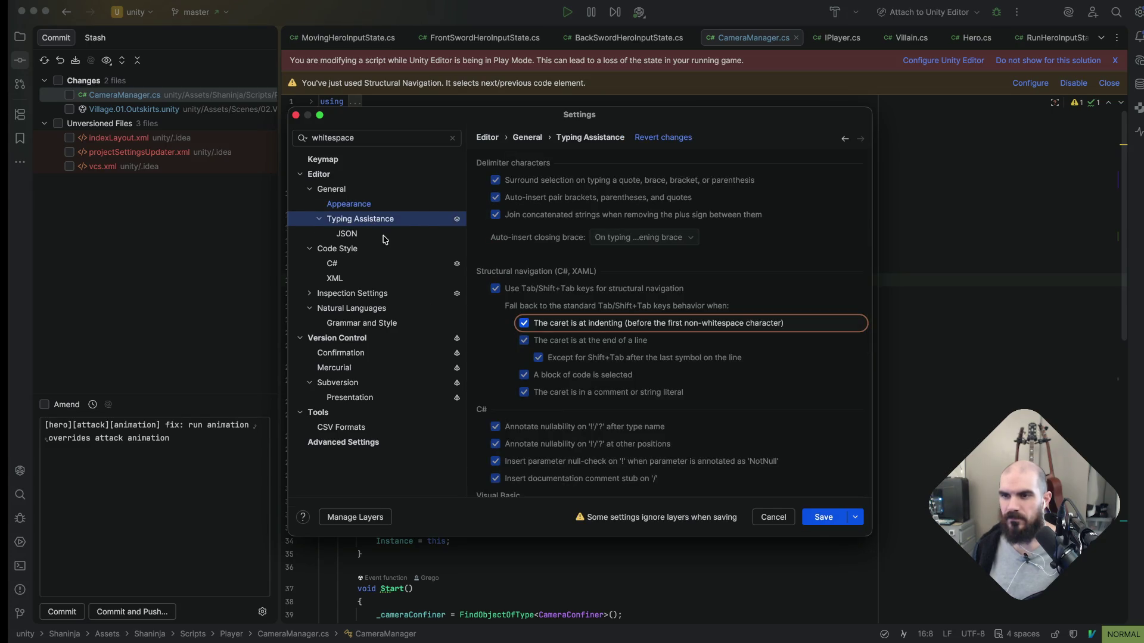
click(384, 249)
click(366, 265)
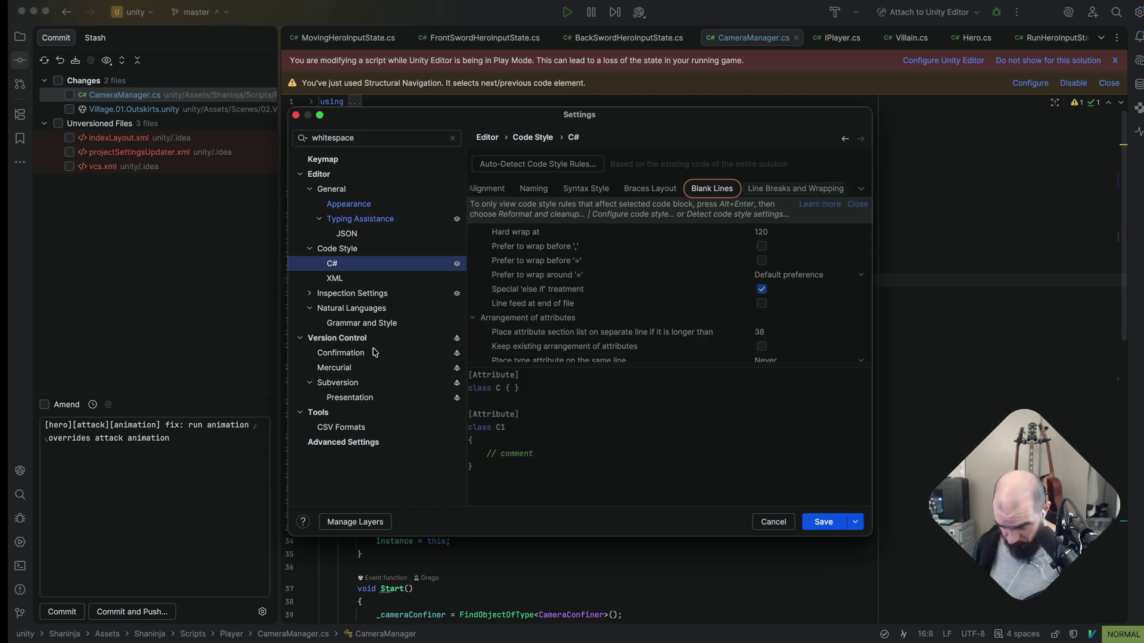
click(381, 443)
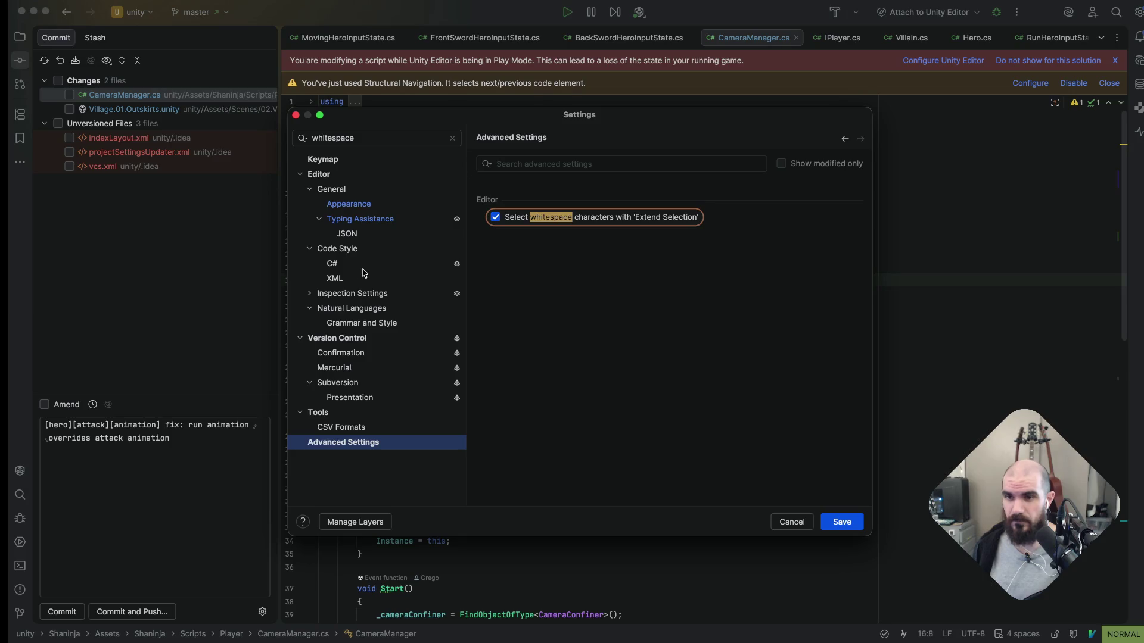
Search settings for 'white space' and step through C# wrapping, inspection and keymap matches
double_click(378, 143)
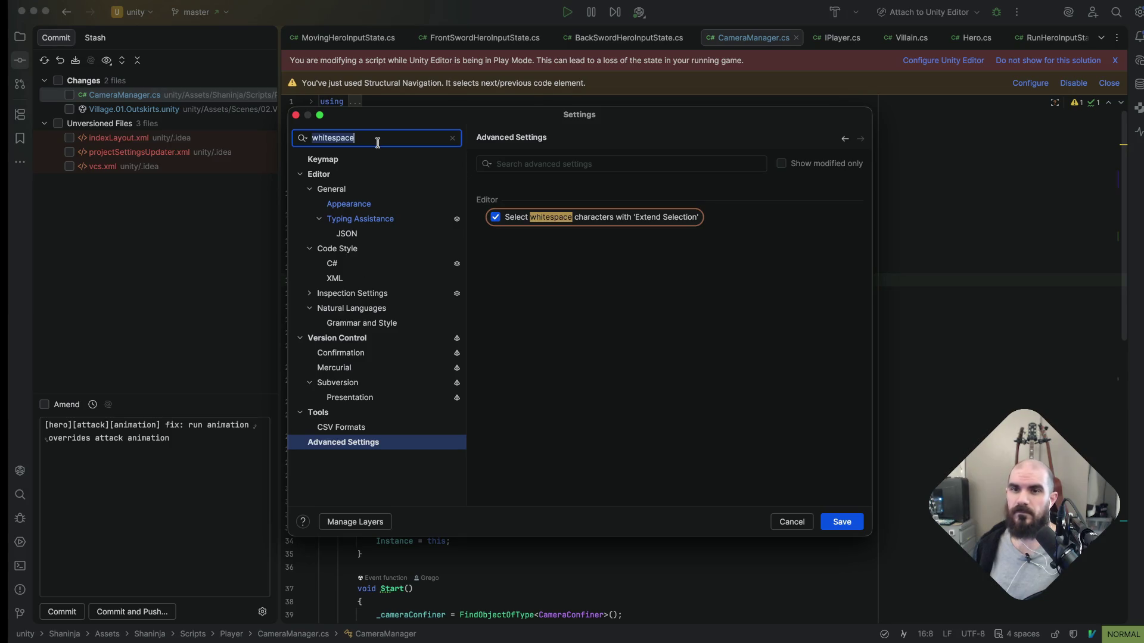
text(white space)
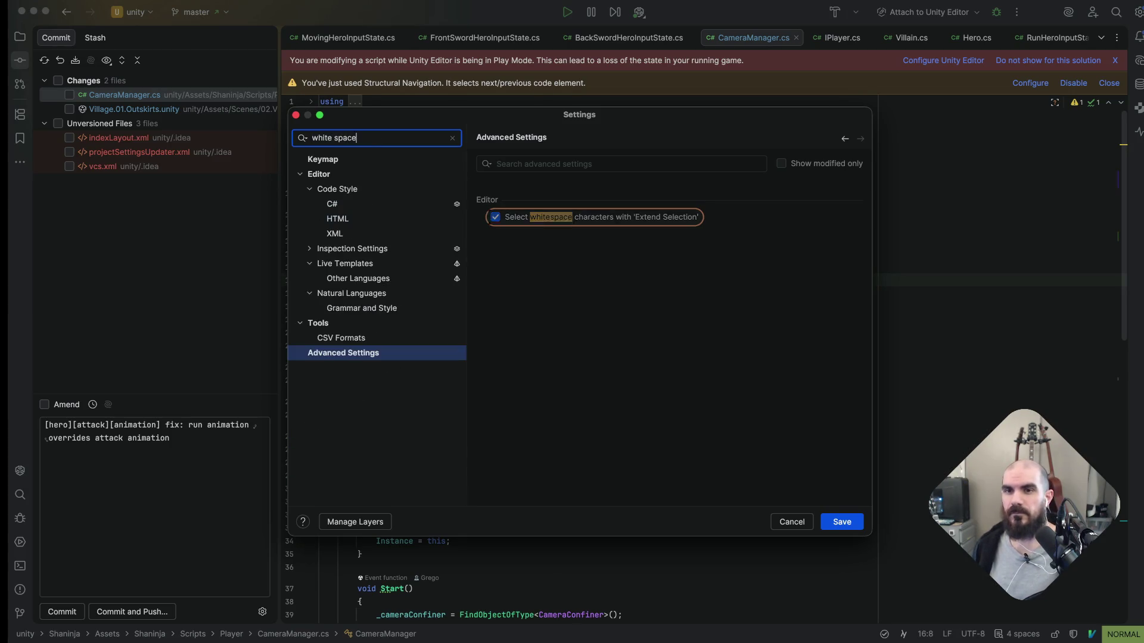
click(362, 206)
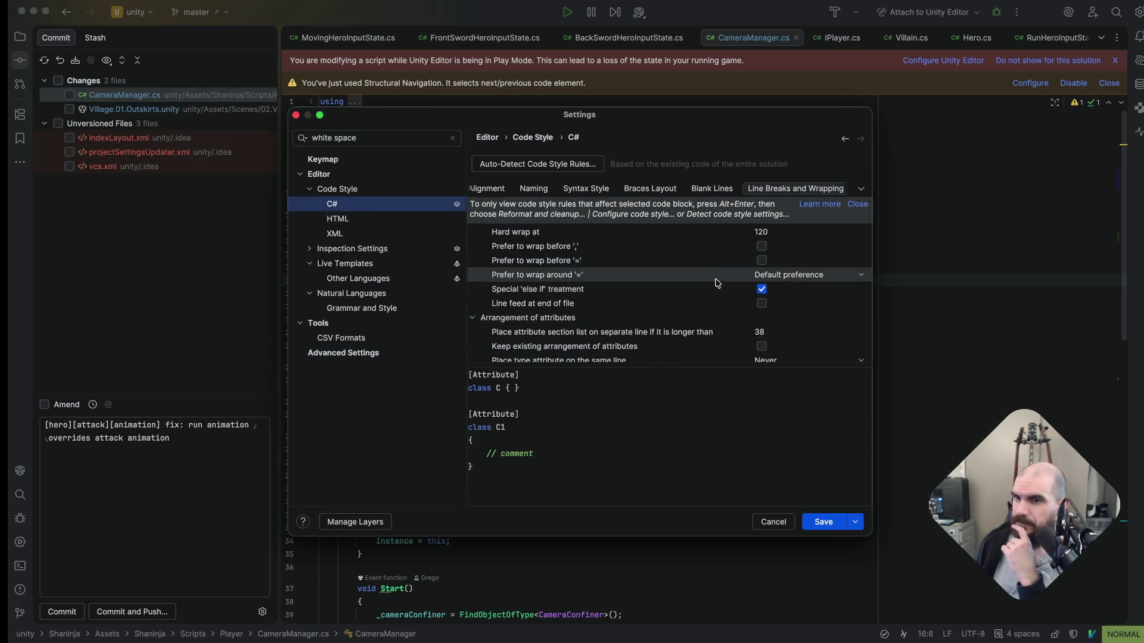
scroll(712, 305, down, 3)
scroll(712, 304, down, 3)
scroll(712, 305, down, 3)
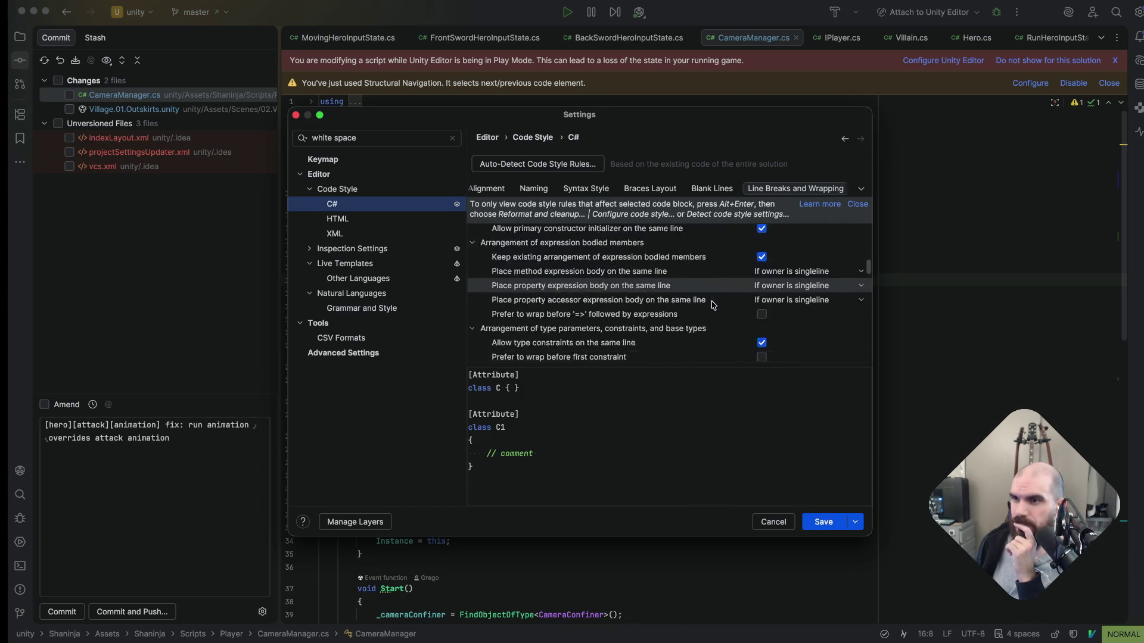
scroll(712, 305, down, 3)
scroll(711, 305, down, 3)
scroll(711, 305, down, 2)
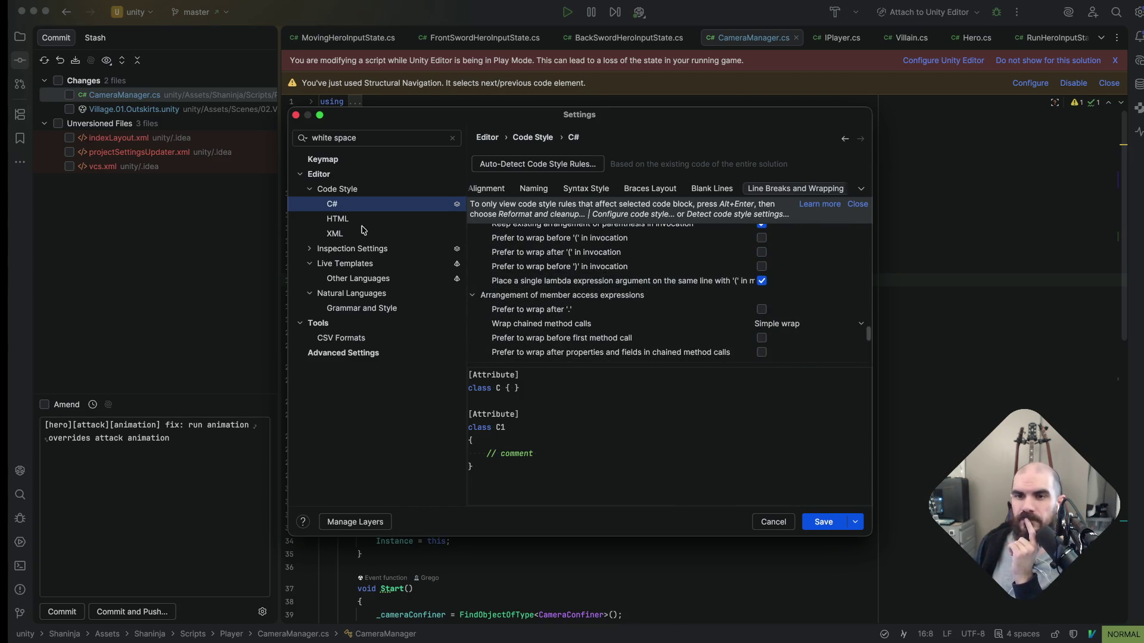
double_click(358, 251)
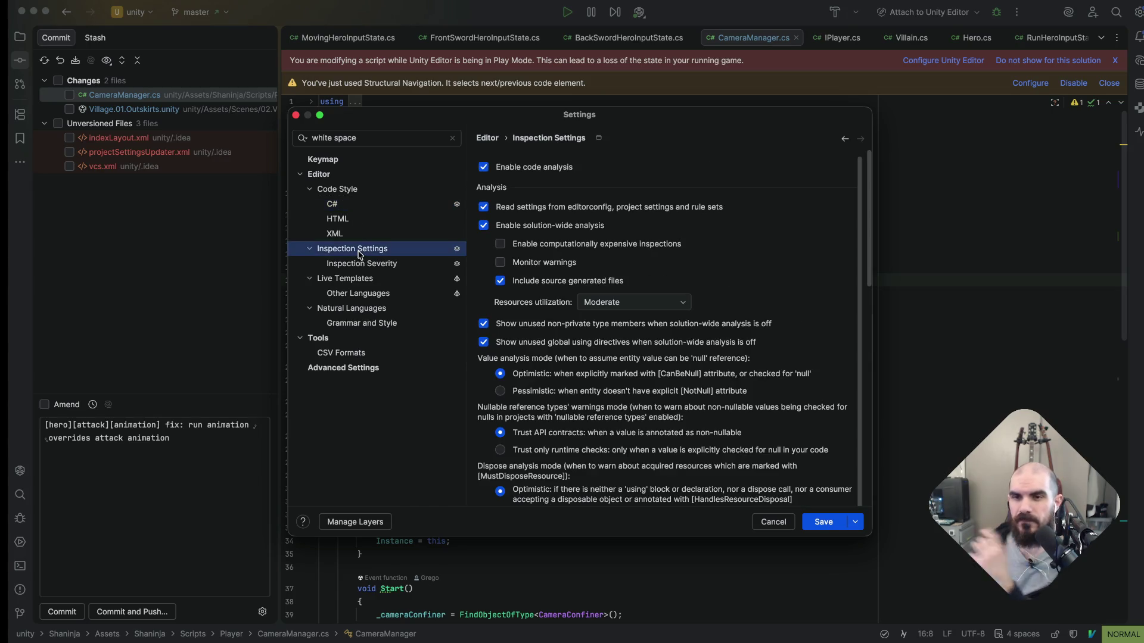
key(Down)
key(Down)
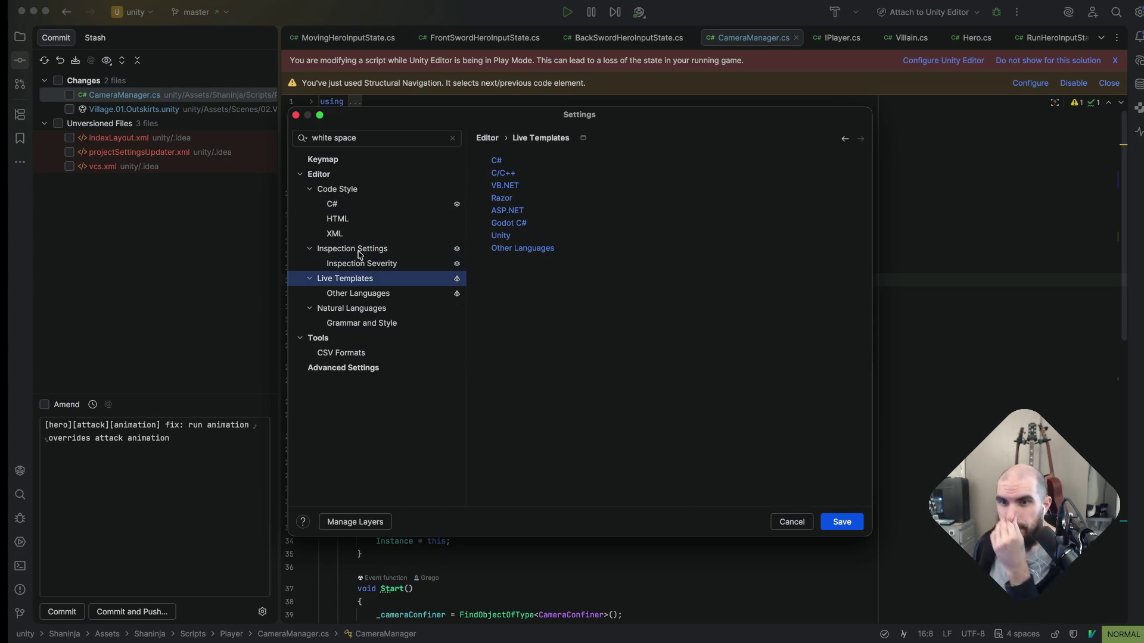
key(Down)
key(Down)
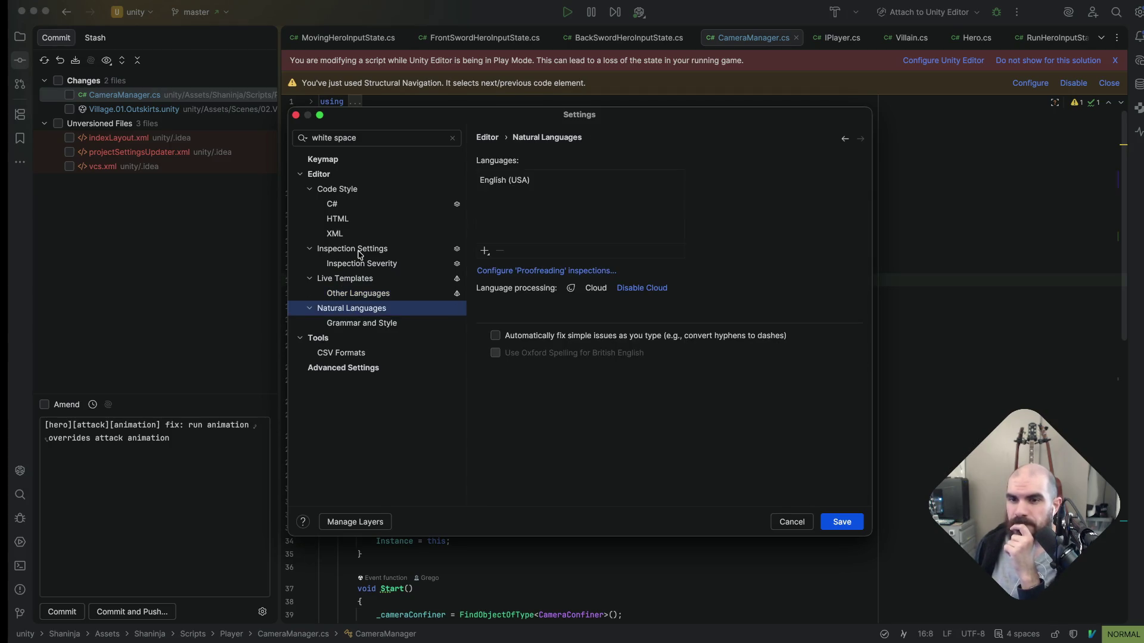
key(Down)
key(Down)
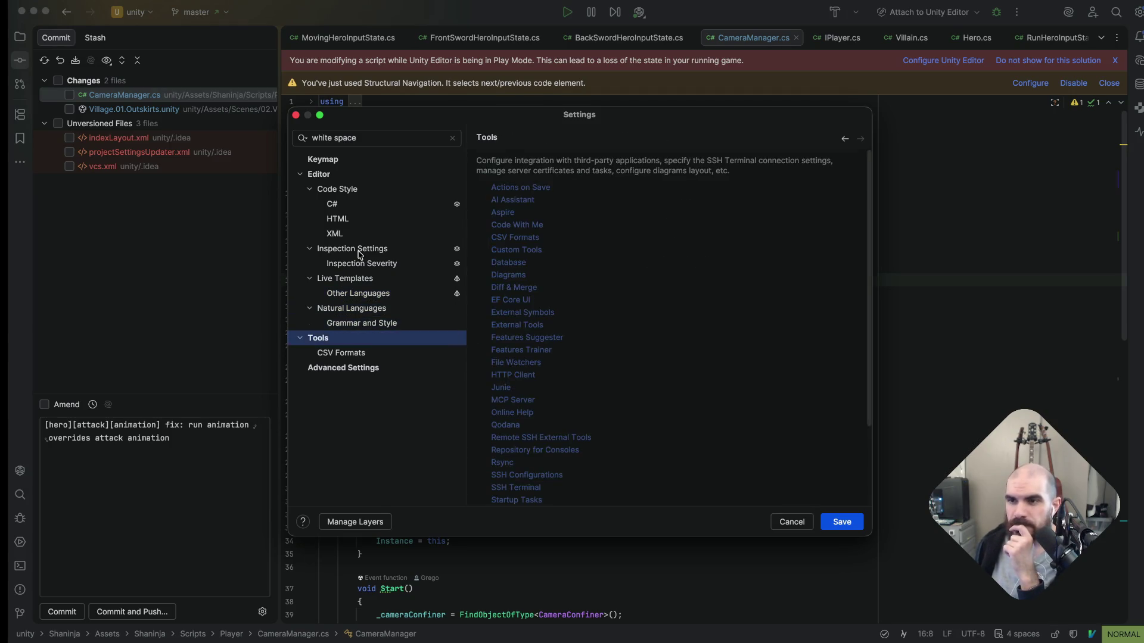
key(Down)
key(Down)
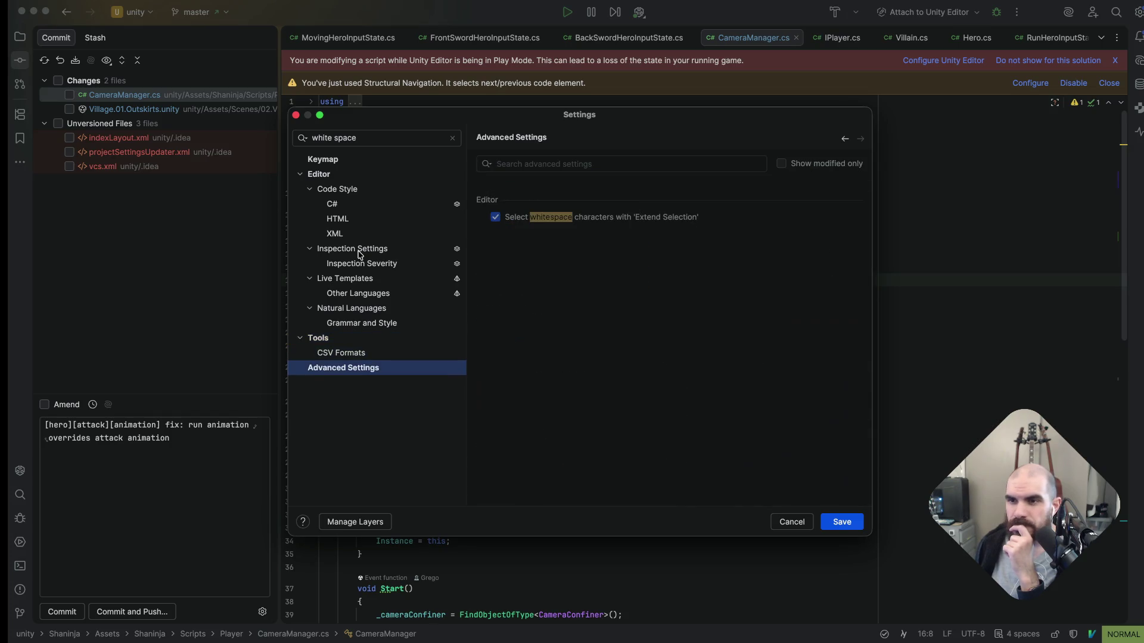
click(375, 162)
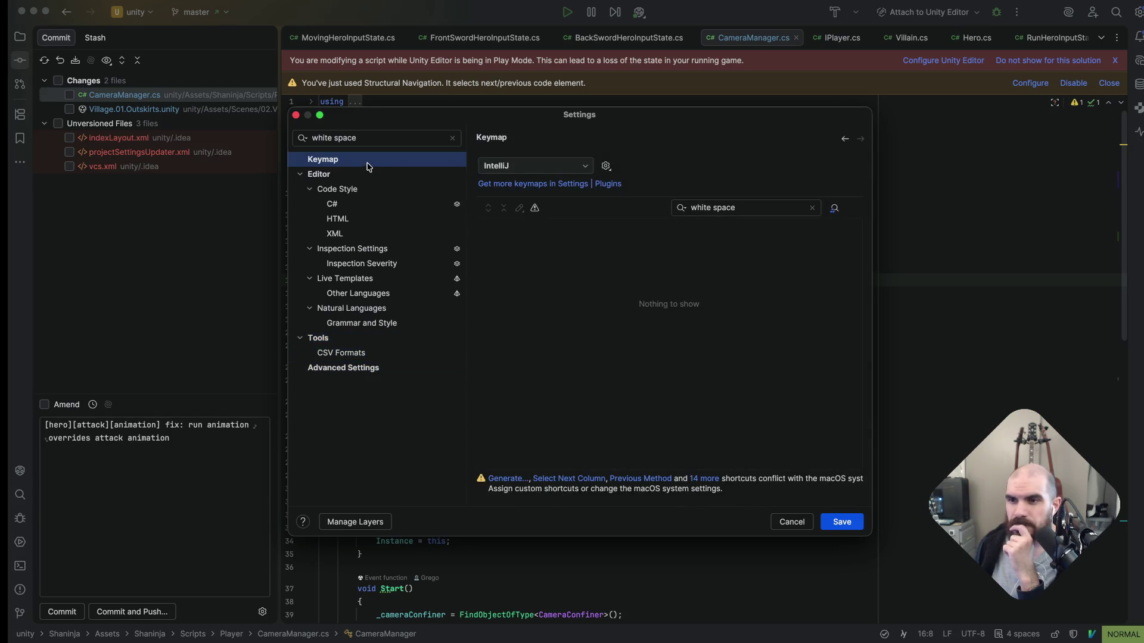
Clear the search, view Appearance & Behavior > Quick Lists, then save and close the settings
click(452, 137)
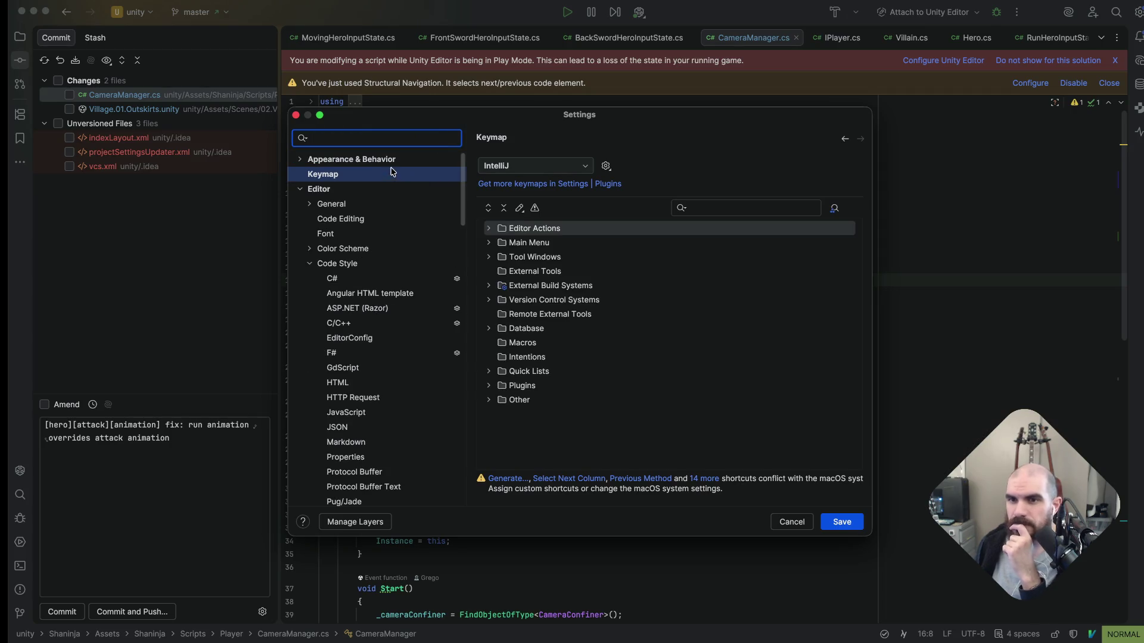
click(392, 161)
key(Down)
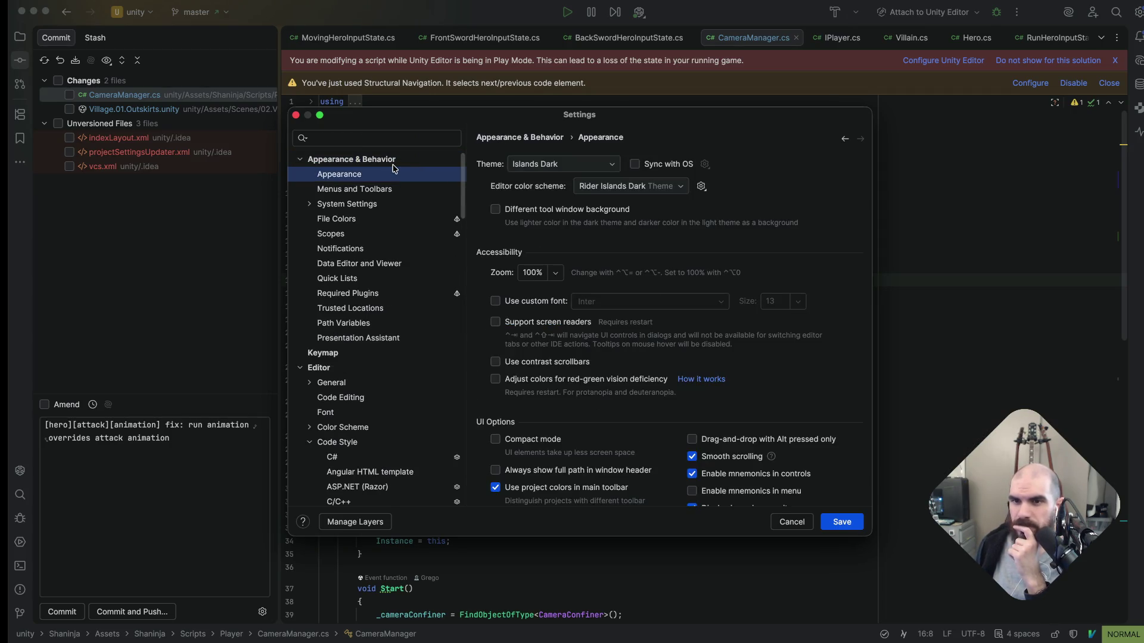
key(Down)
key(Down)
key(Down)
key(Down)
key(Down)
key(Down)
key(Down)
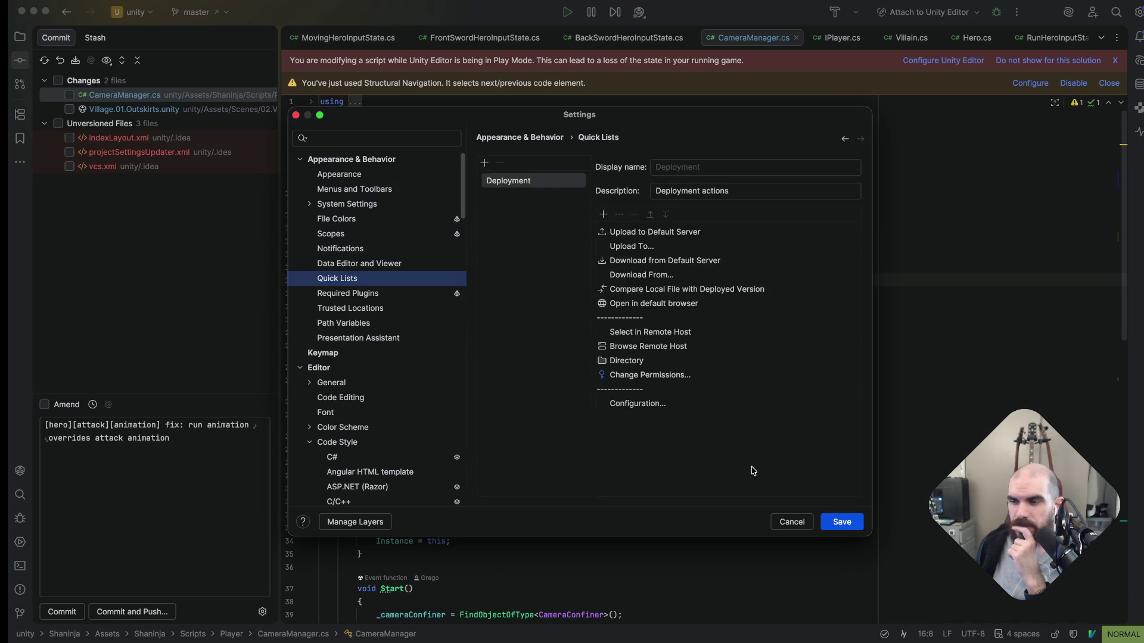
click(836, 525)
Delete the closing parenthesis after Awake in Rider, then switch through windows to the Brave browser
key(super+Tab)
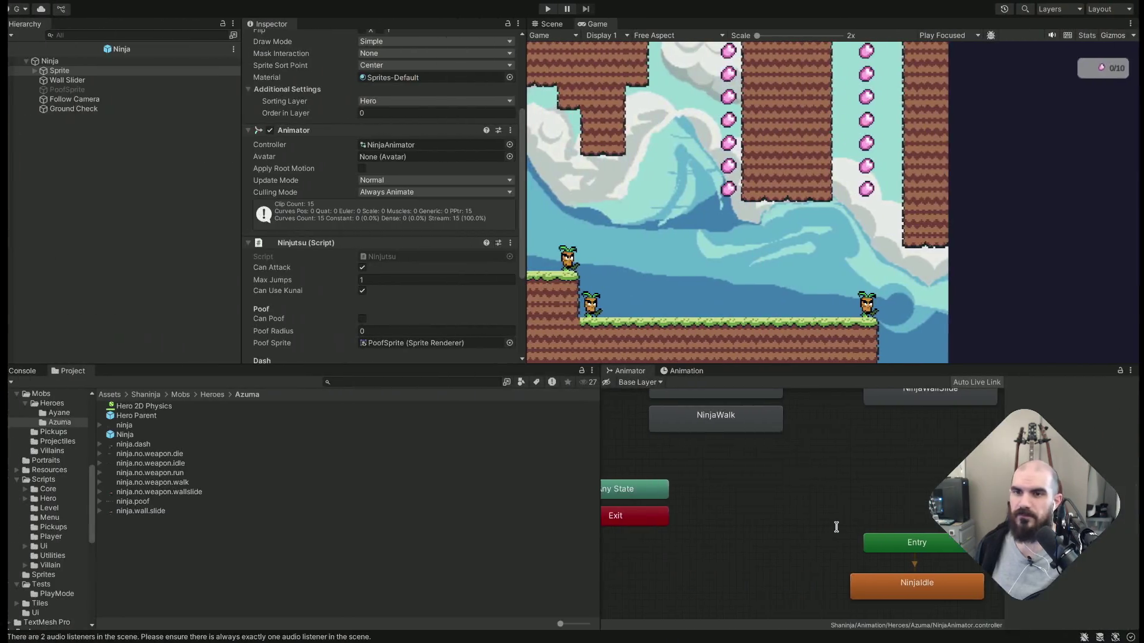
key(super+Tab)
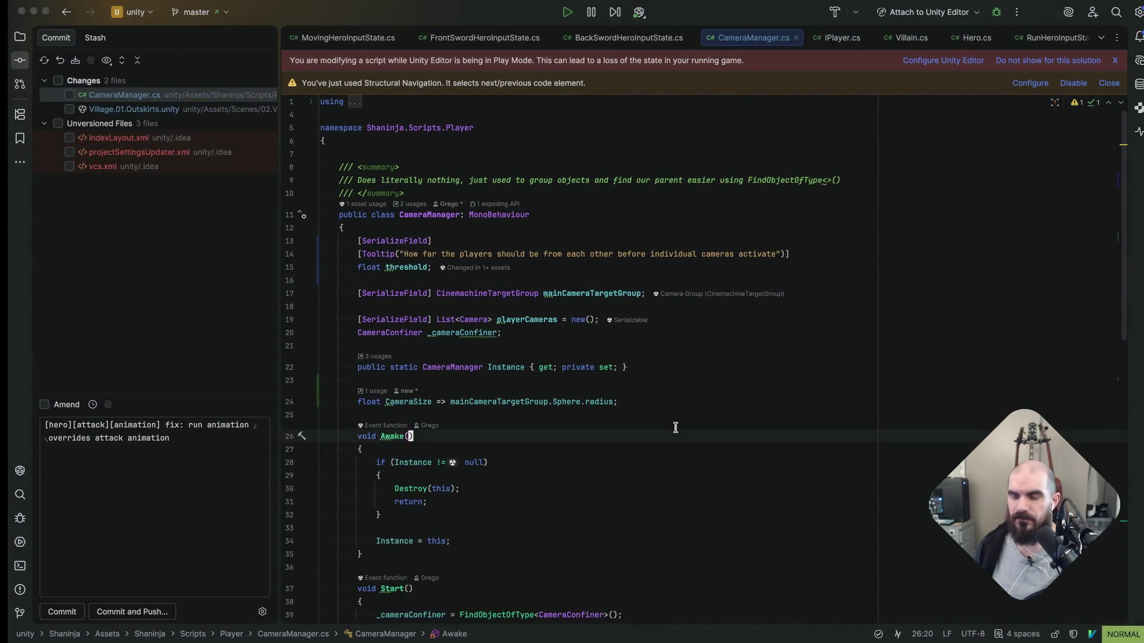
key(x)
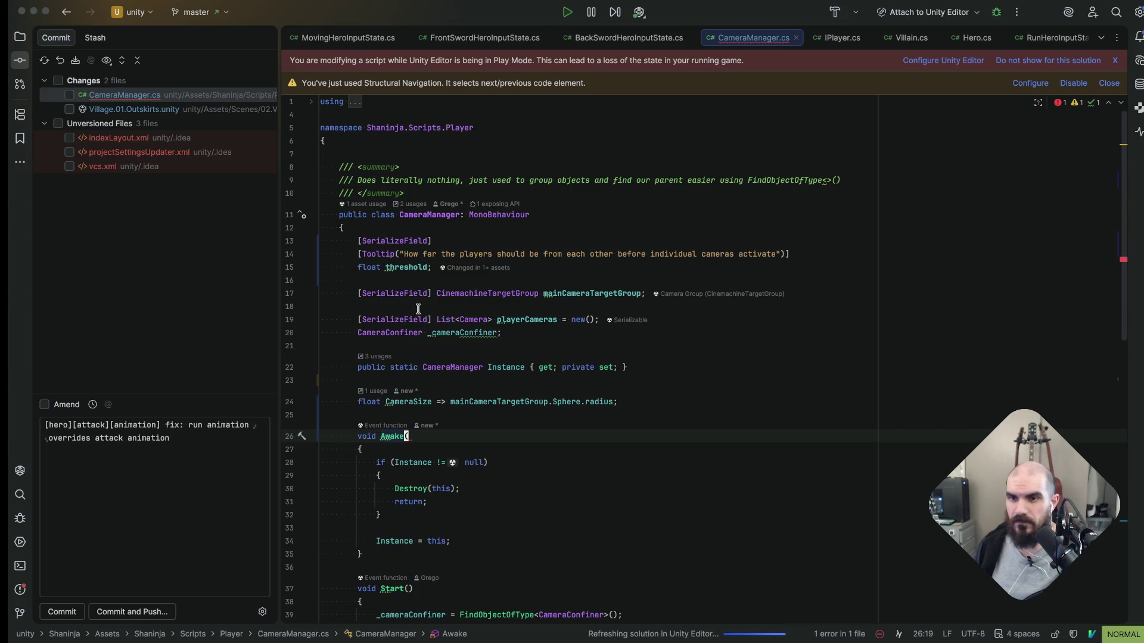
key(super+Tab)
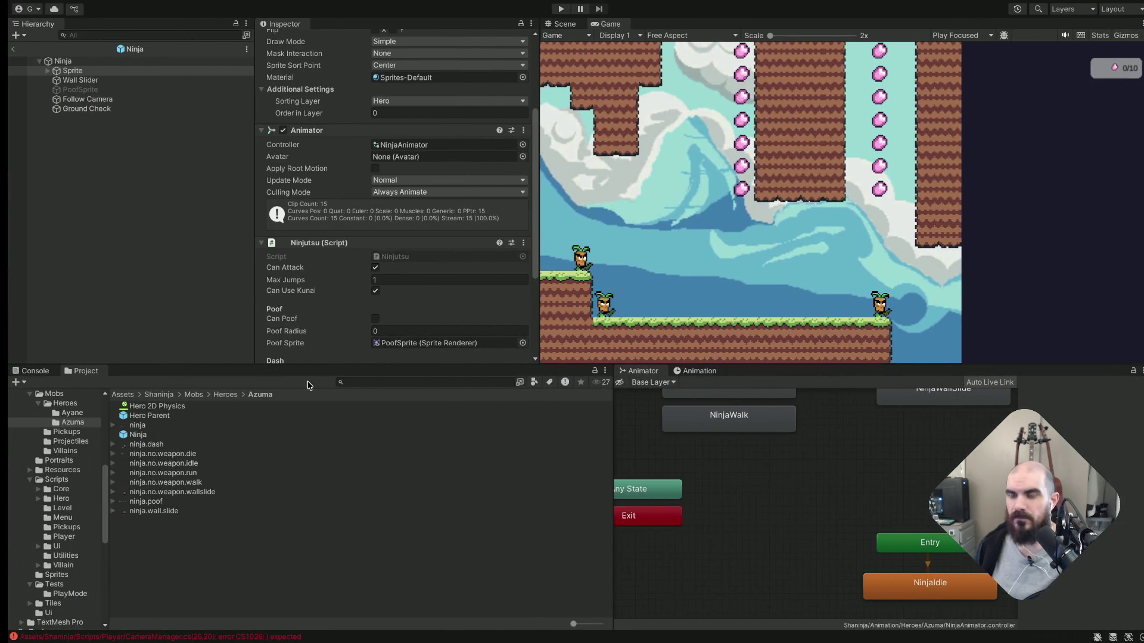
key(super+Tab)
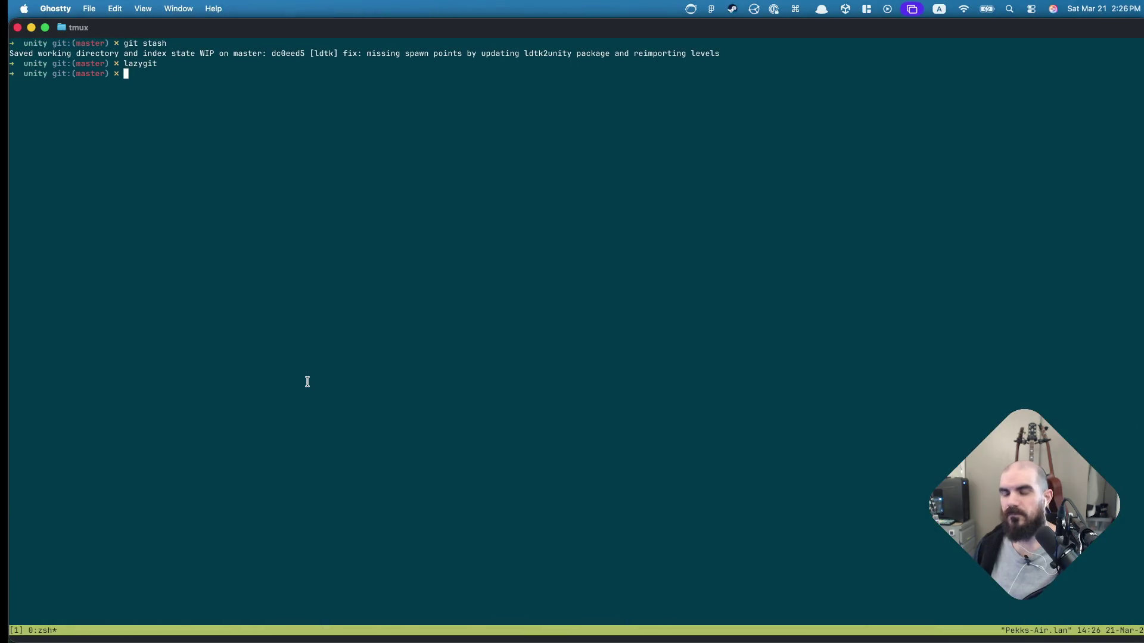
key(super+Tab)
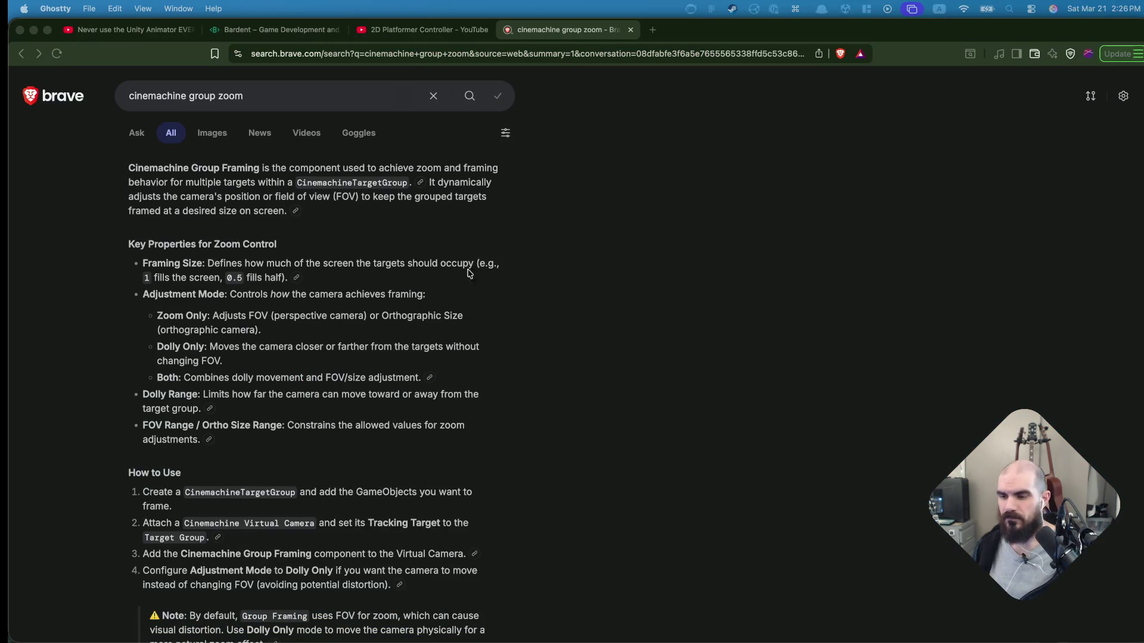
In a new tab, search 'rider delete whitespace before saving', then return to the Unity Editor
click(600, 230)
key(super+t)
text(y)
key(Escape)
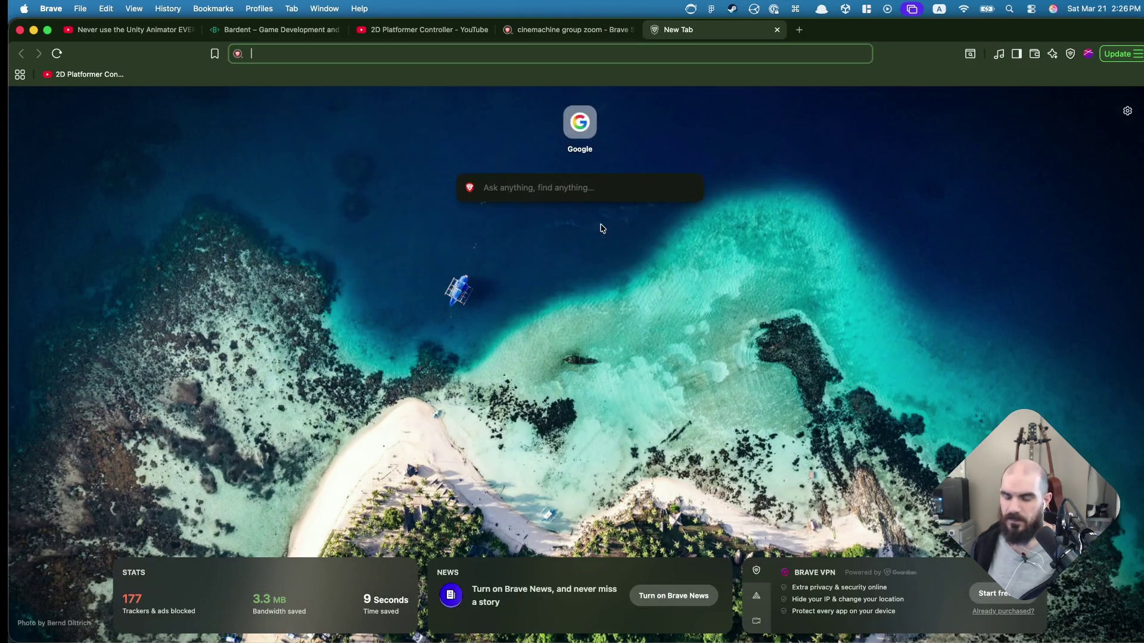
text(rider delete )
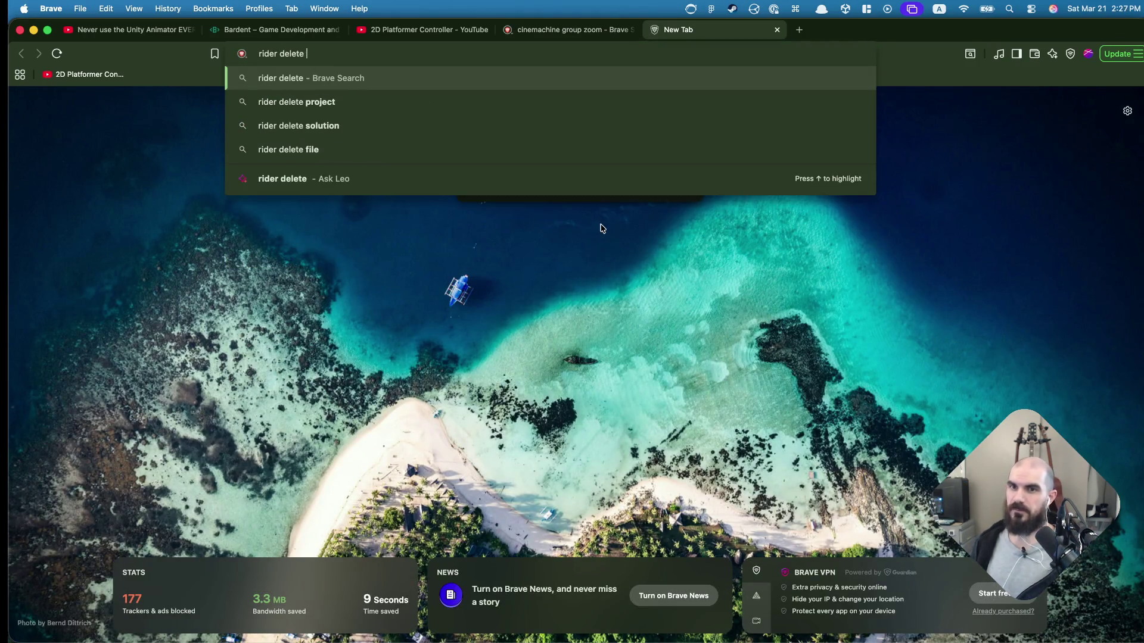
text(whitespace bef)
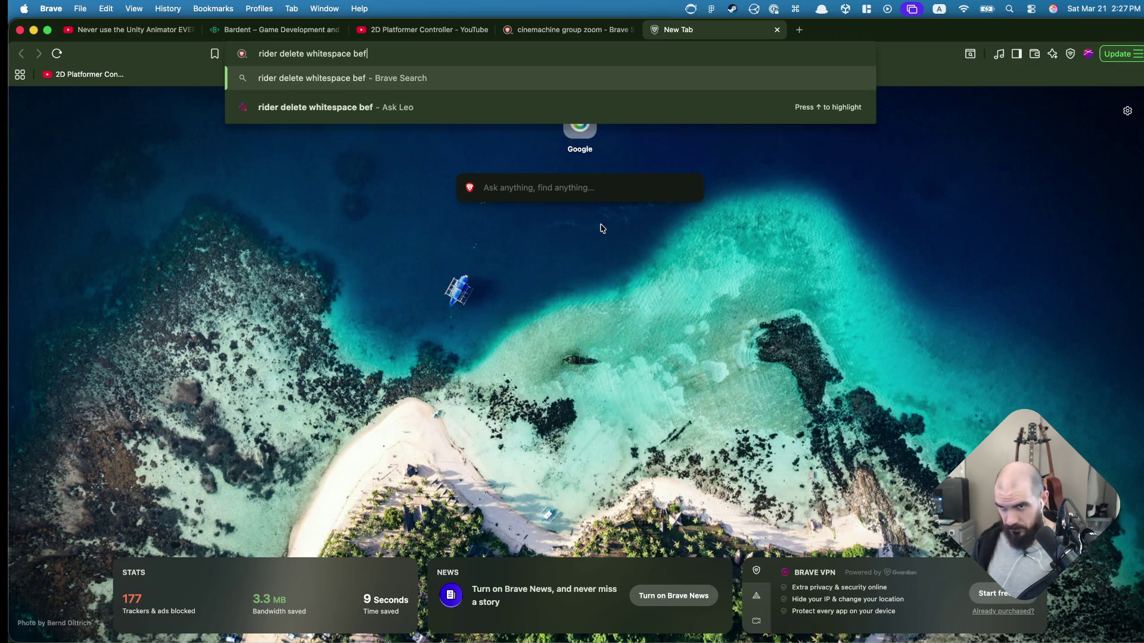
text(ore saving)
key(Return)
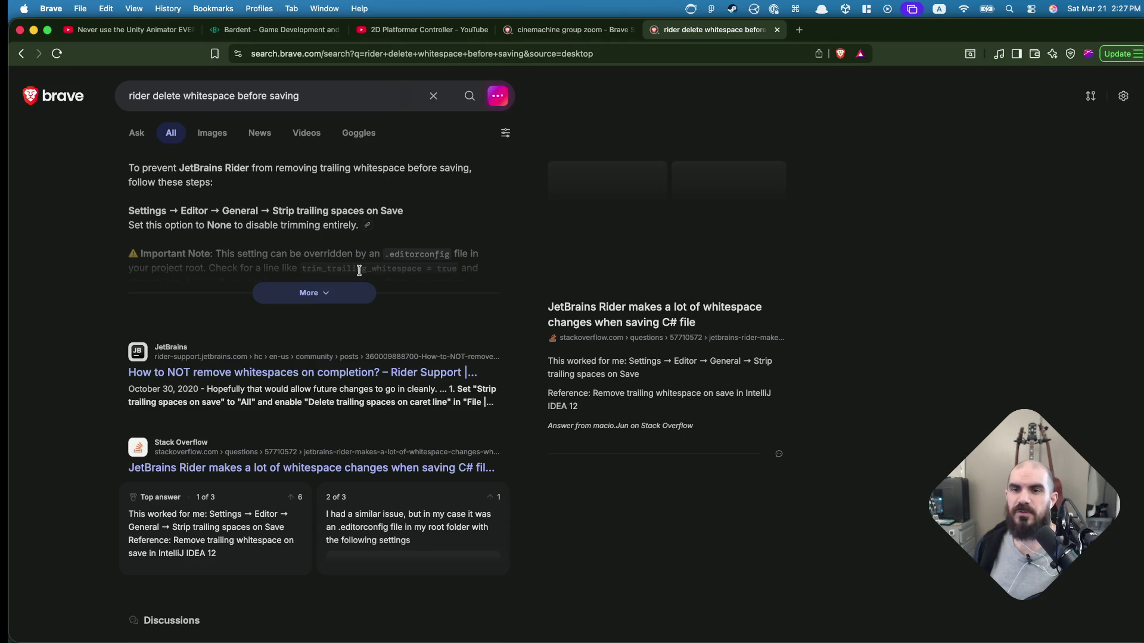
key(super+Tab)
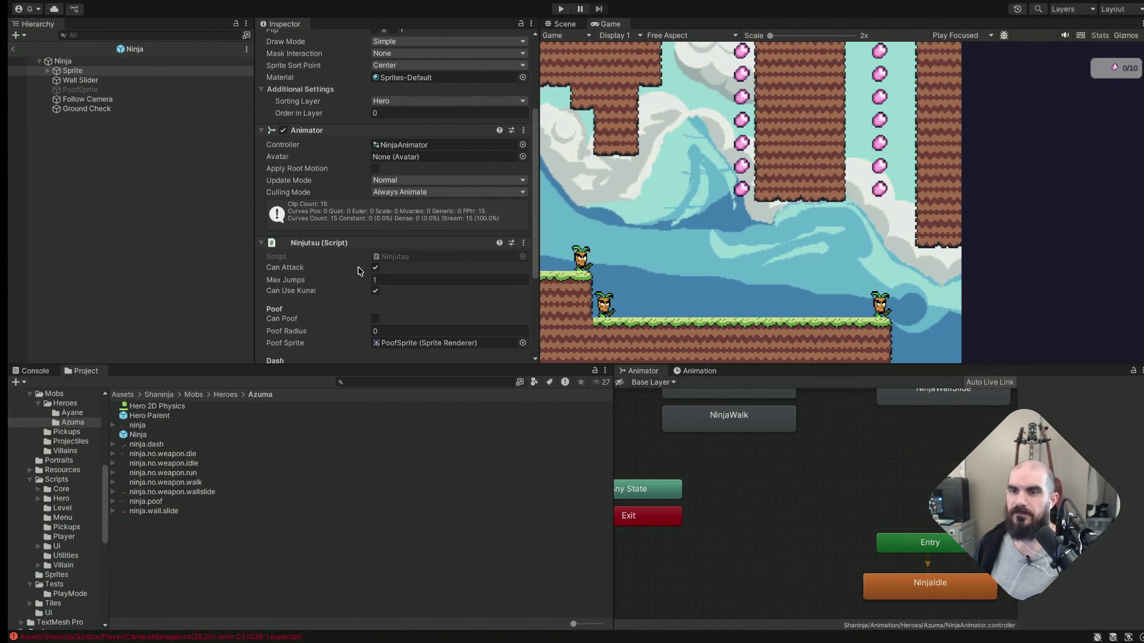
Back in Rider, bring up Settings and search for 'trailing spaces'
key(super+Tab)
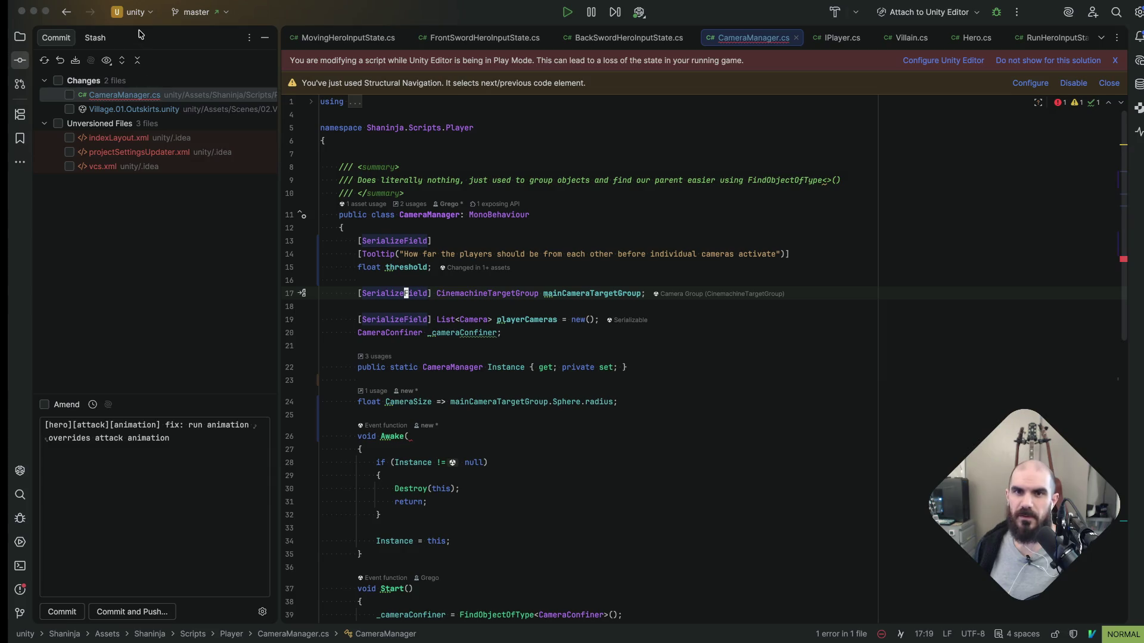
key(super+comma)
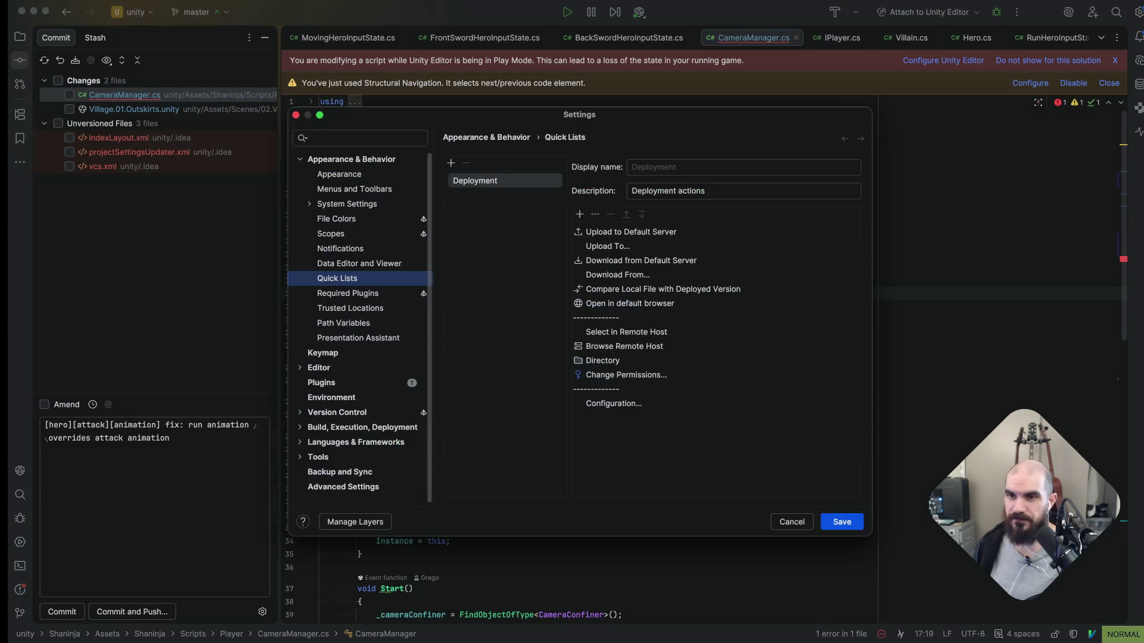
click(332, 139)
text(tra)
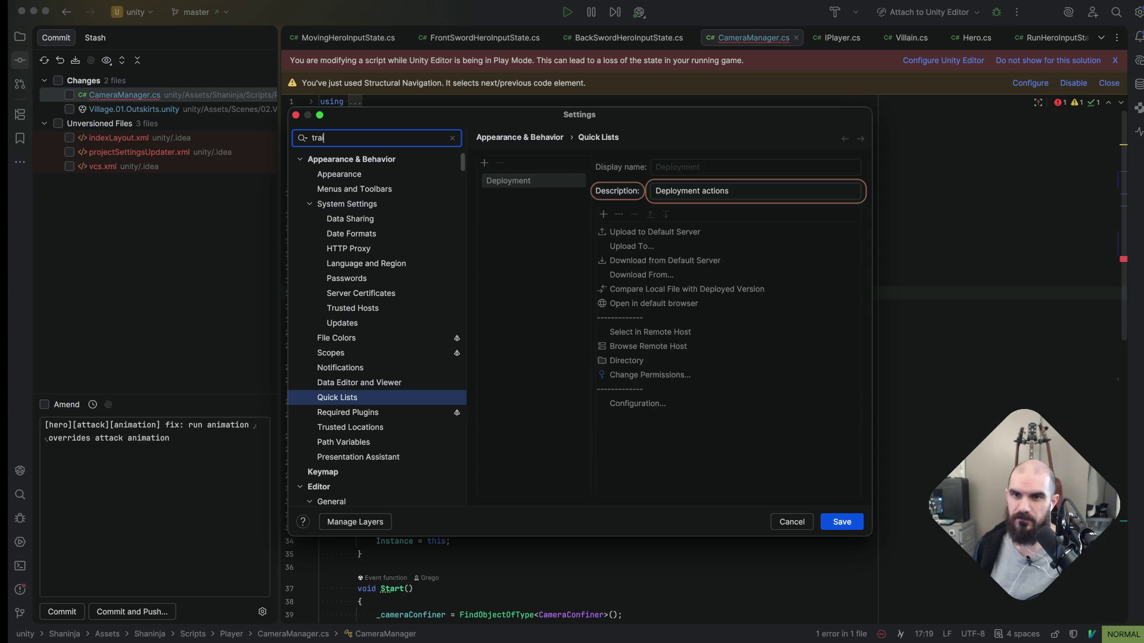
text(iling spaces)
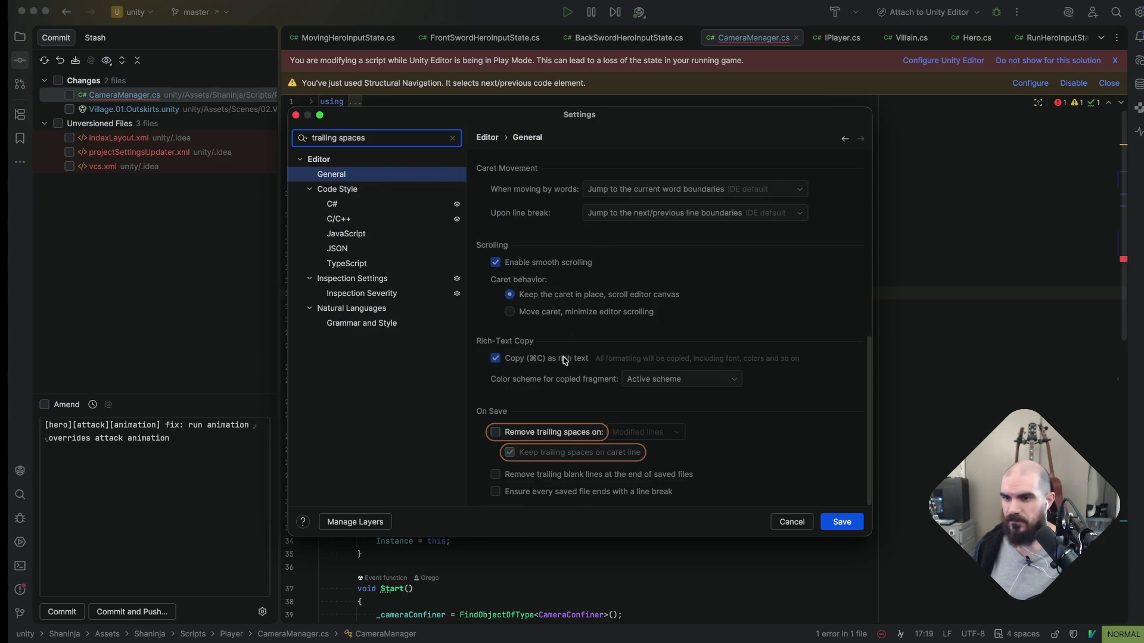
Enable removing trailing spaces on save for All lines except the caret line, and save the settings
click(542, 432)
click(659, 440)
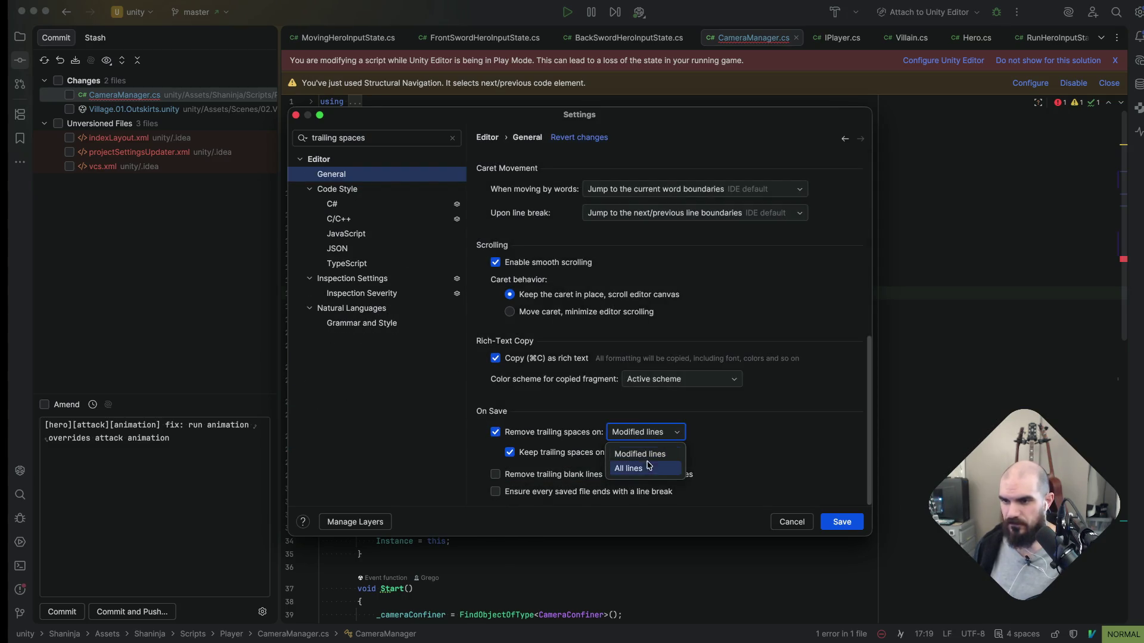
click(648, 468)
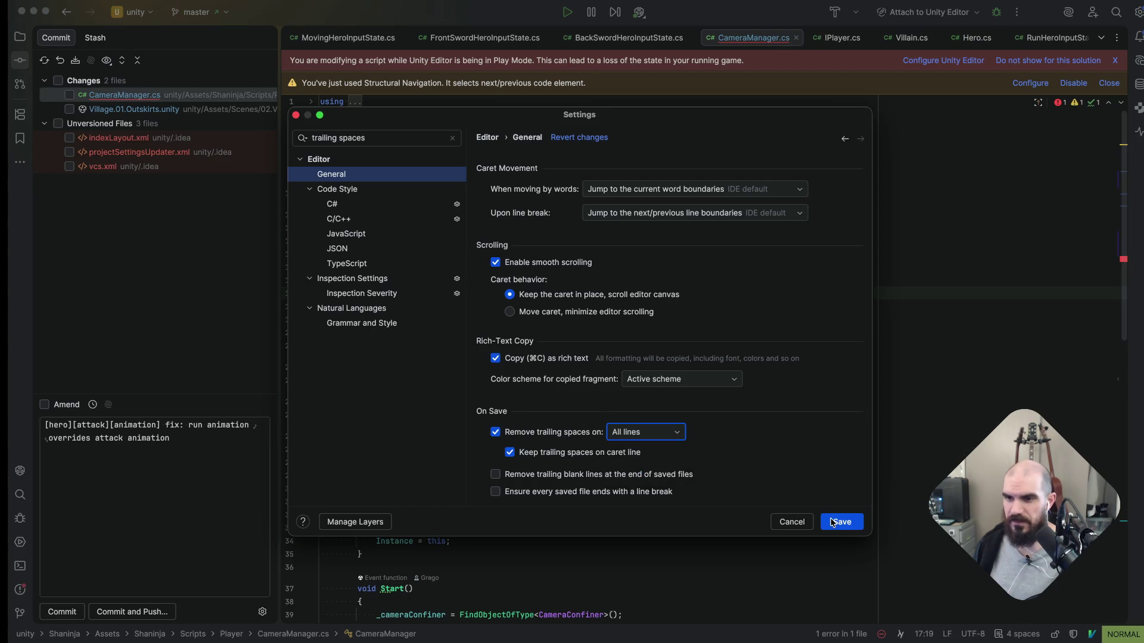
click(639, 473)
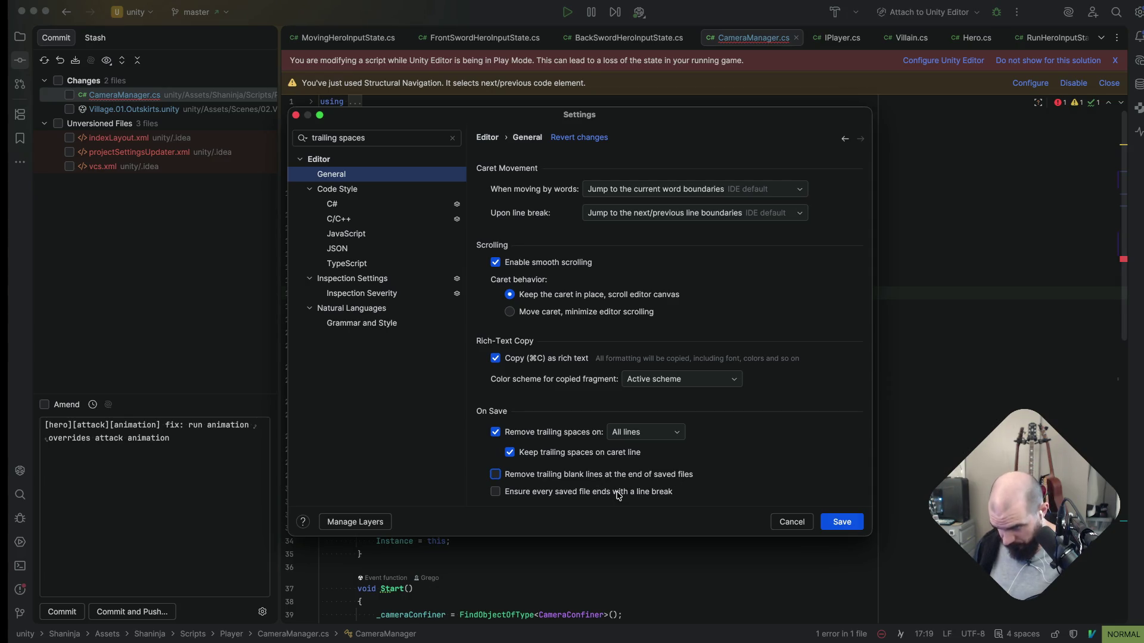
click(616, 492)
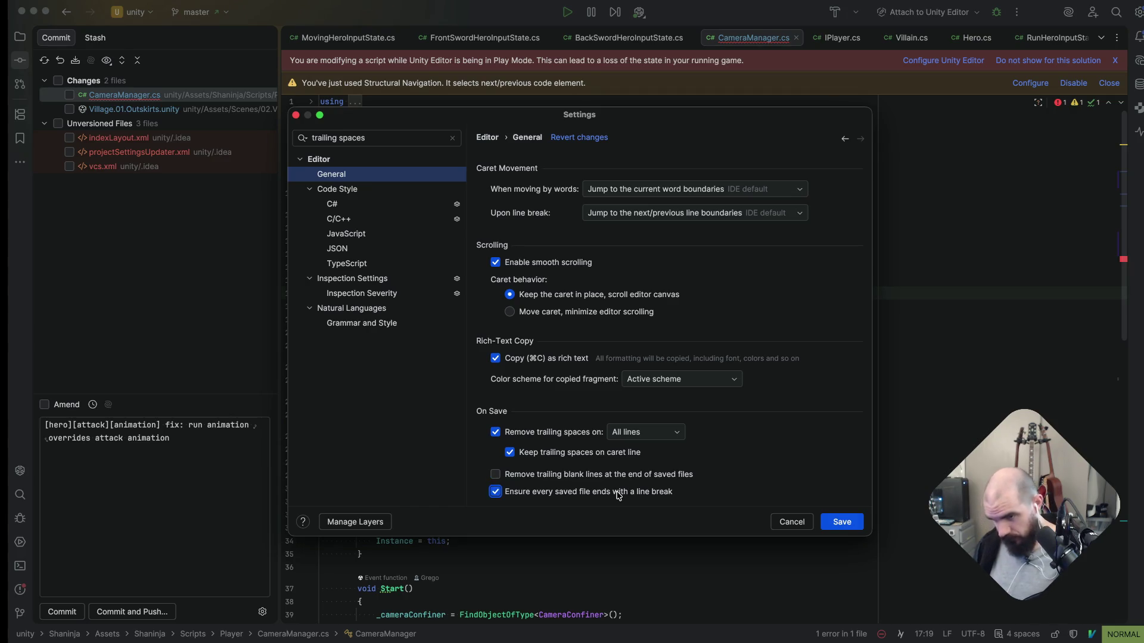
click(836, 523)
click(667, 366)
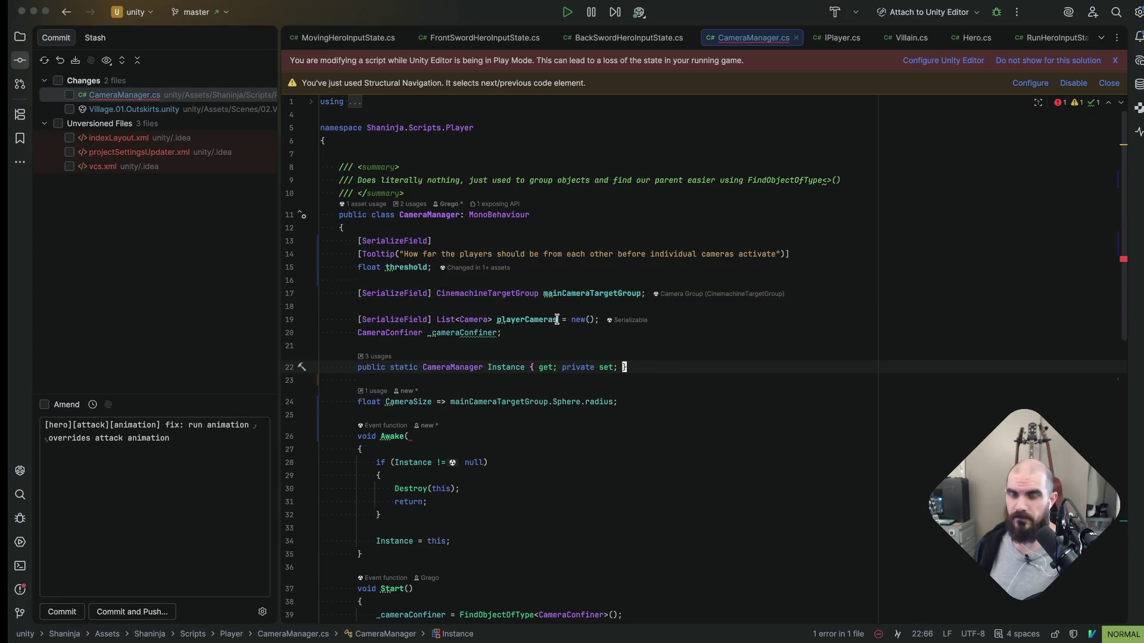
click(644, 293)
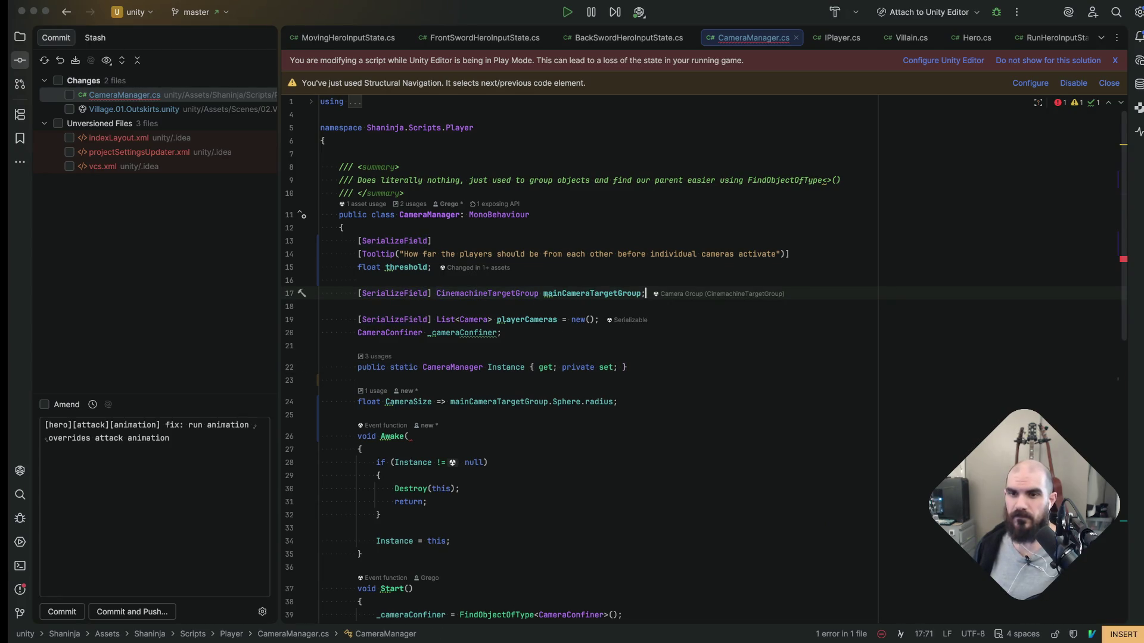
key(k)
key(d)
key(d)
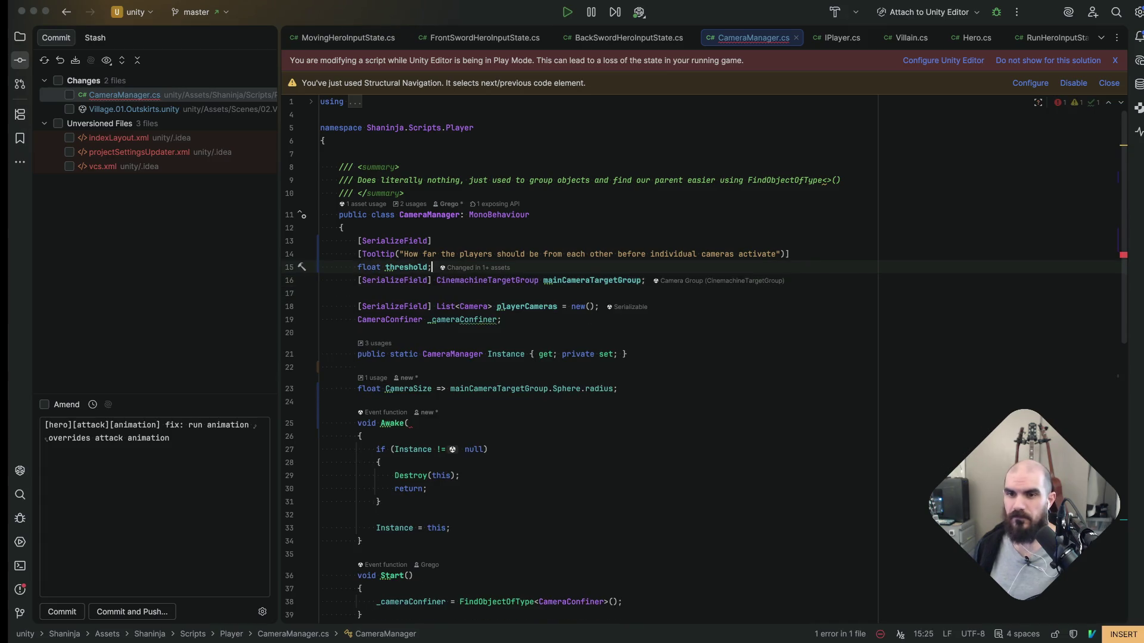
key(O)
key(Escape)
key(j)
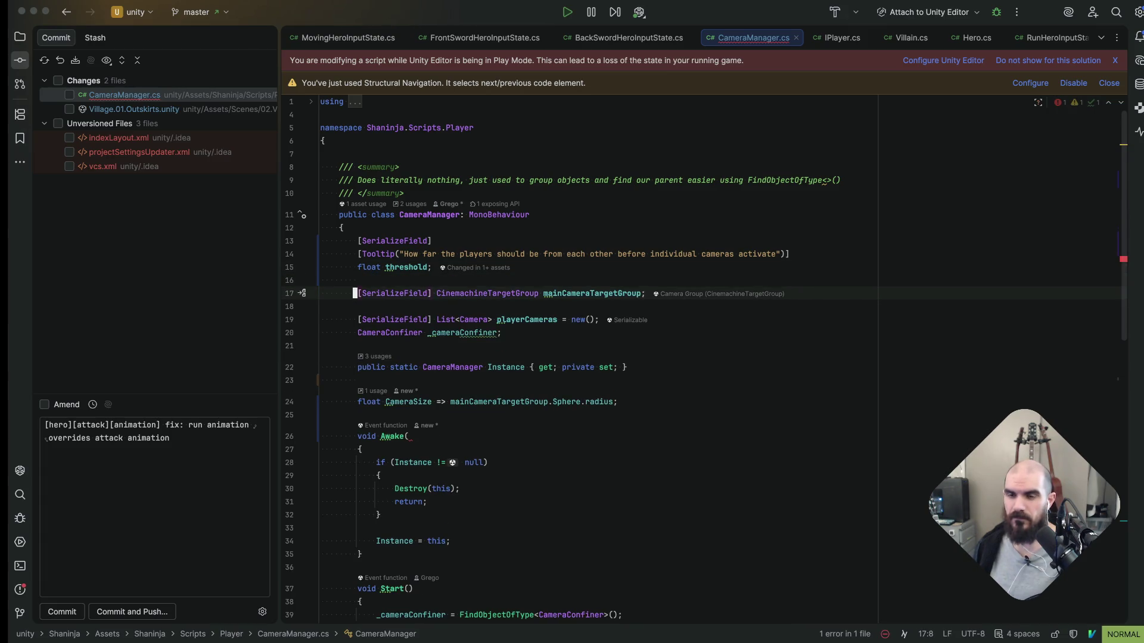
key(j)
key(j)
key(j)
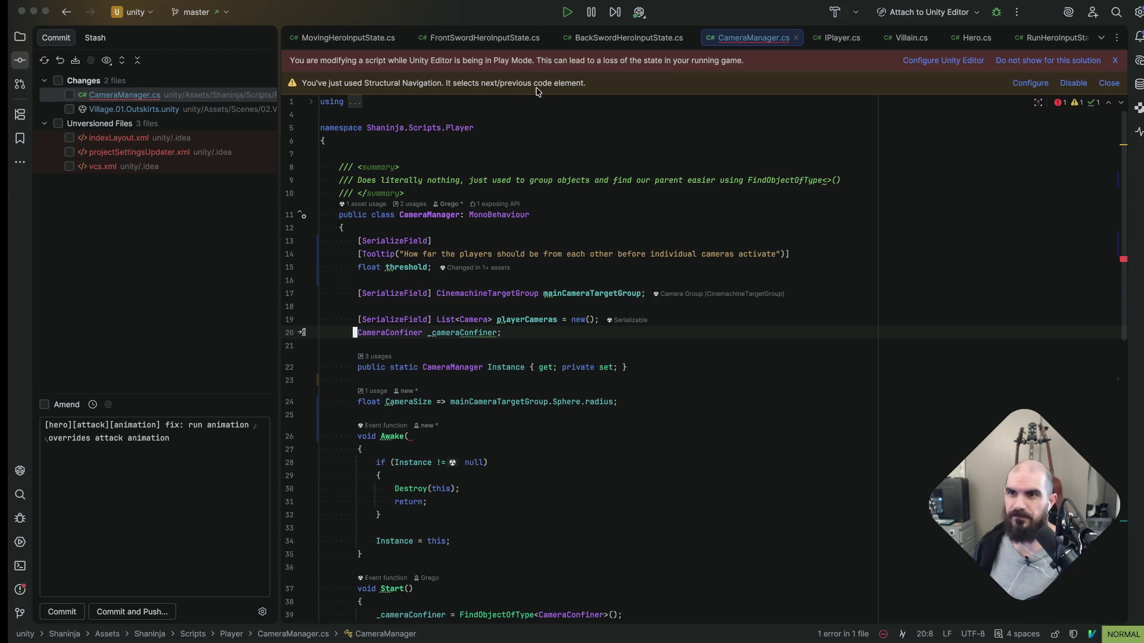
click(628, 38)
click(738, 39)
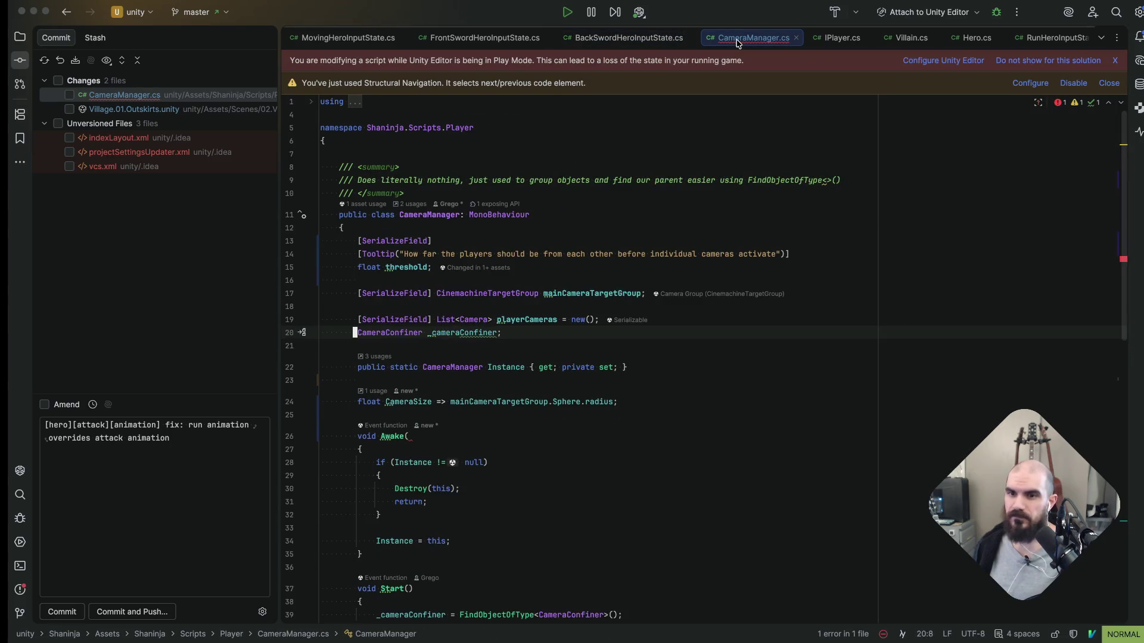
key(super+comma)
click(371, 137)
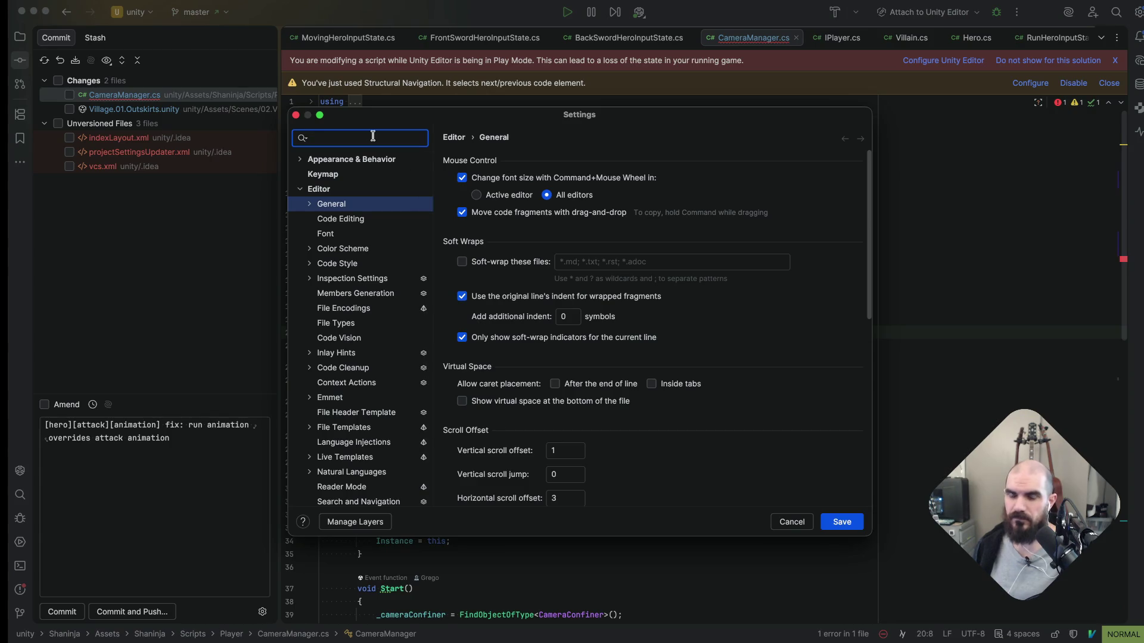
text(trailing spaces)
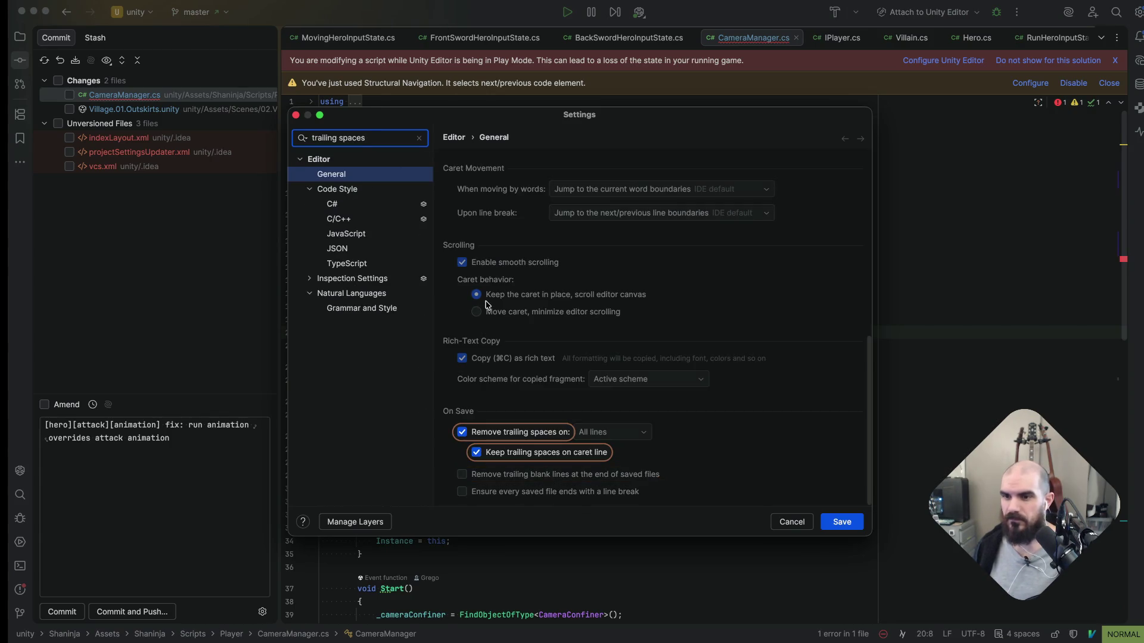
click(604, 436)
click(605, 453)
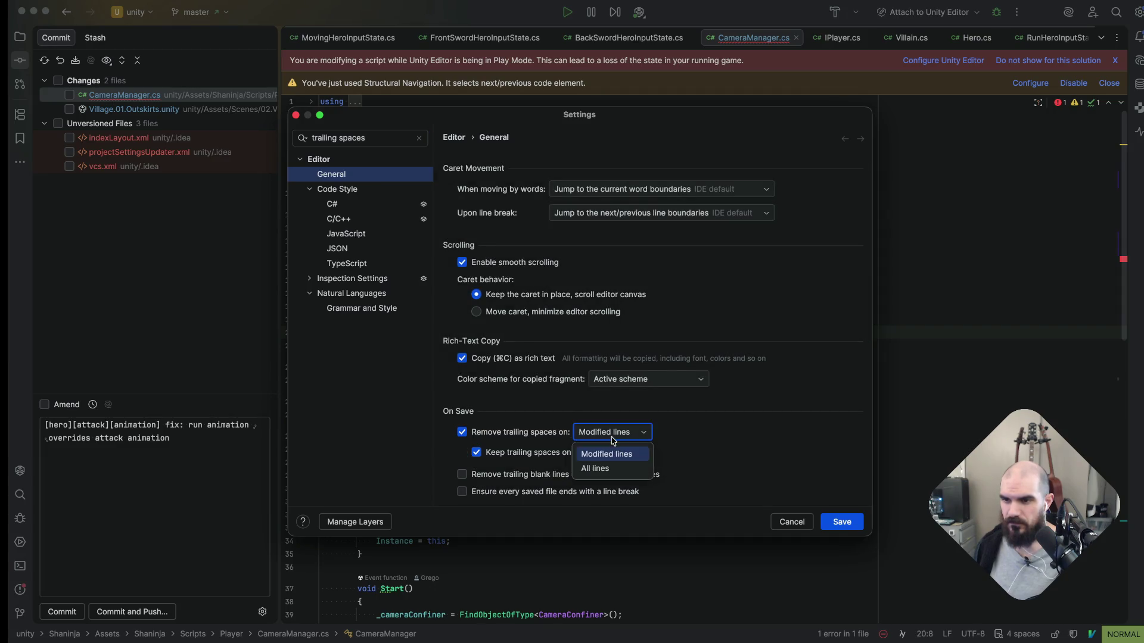
click(625, 469)
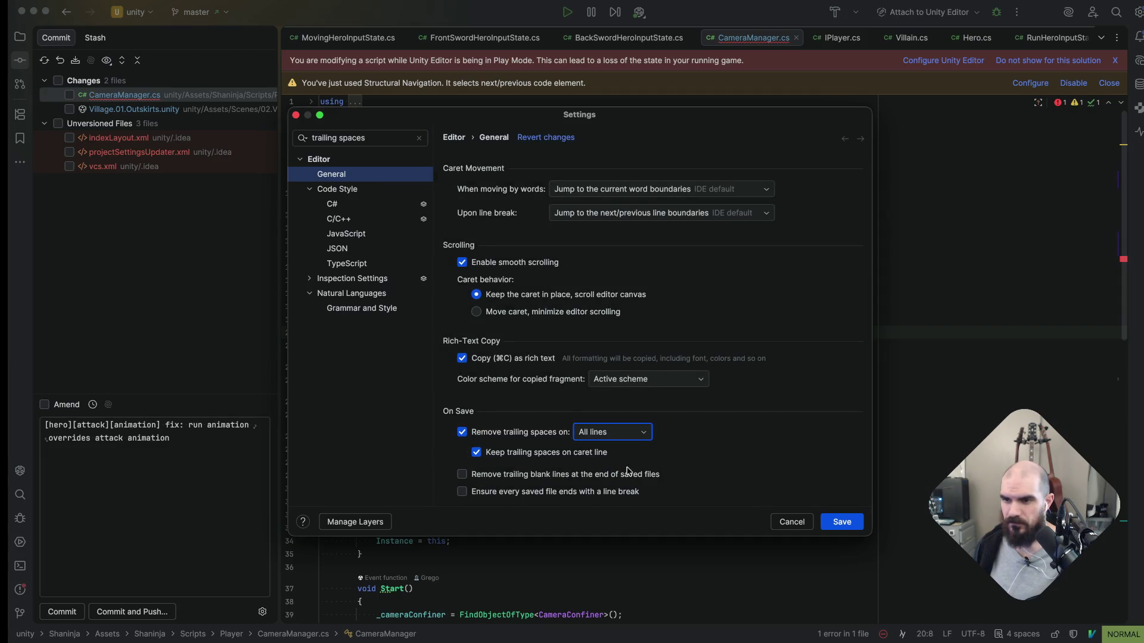
click(843, 524)
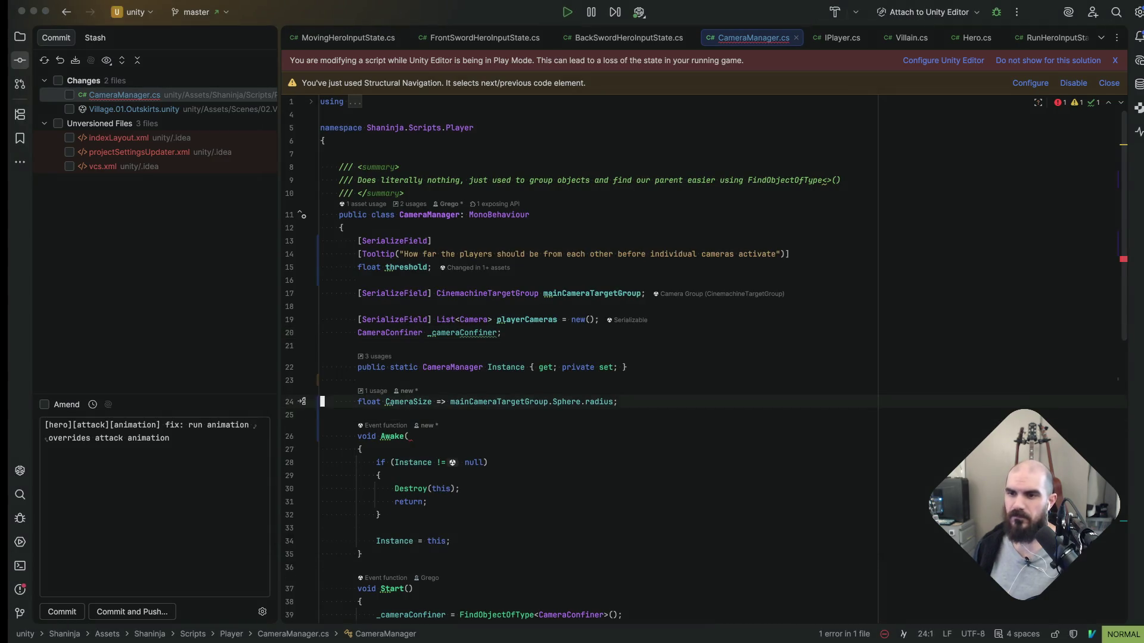
text(dfjf;)
Delete the test line in CameraManager.cs and move the caret among the field lines around Awake
key(d)
key(d)
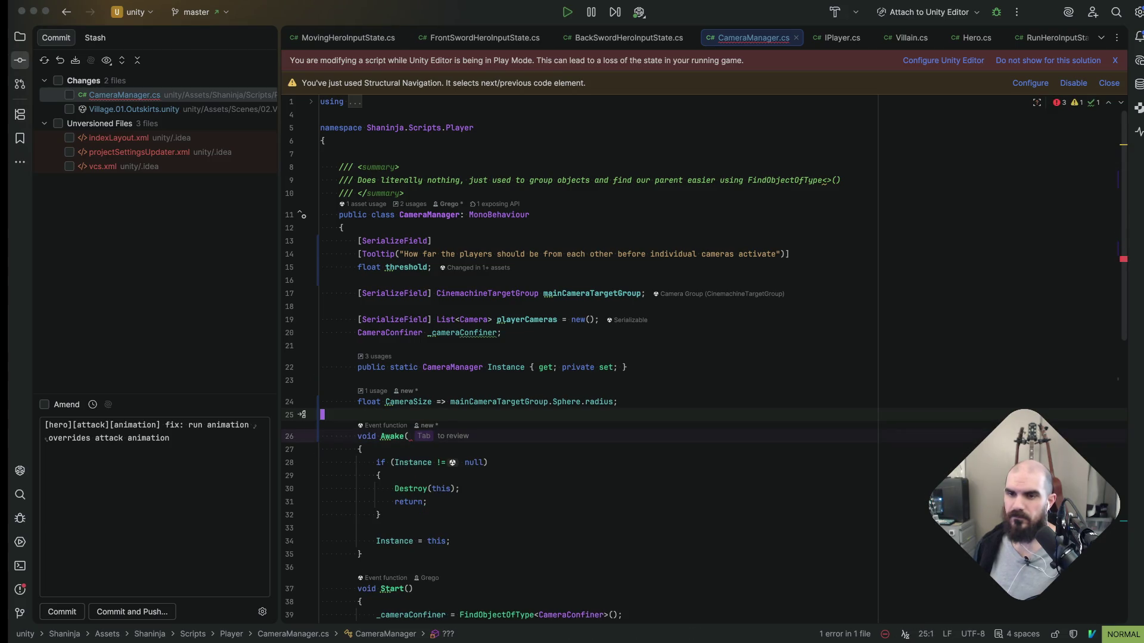
key(k)
key(k)
key(k)
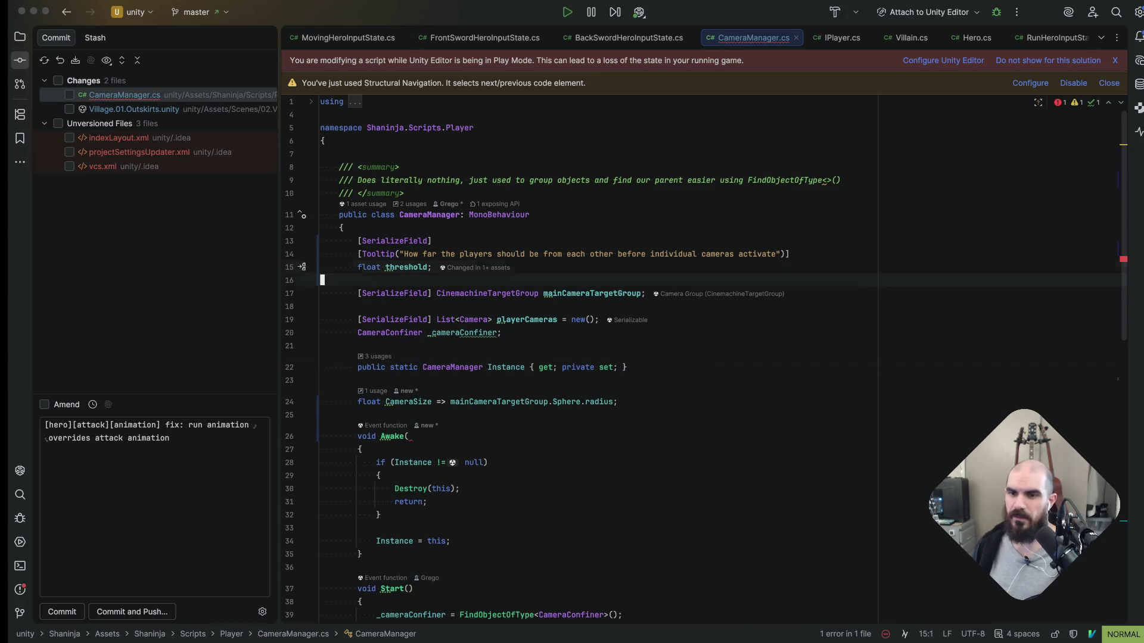
key(k)
key(k)
key(k)
key(j)
key(j)
key(j)
key(j)
key(j)
key(j)
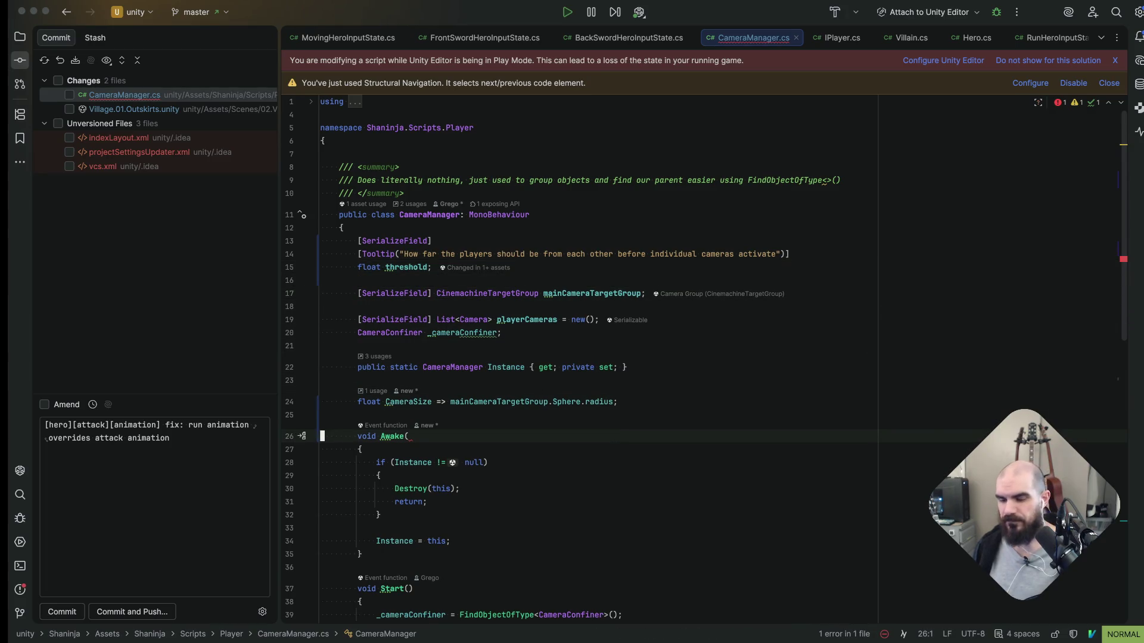
key(j)
key(j)
key(dollar)
key(k)
key(k)
key(0)
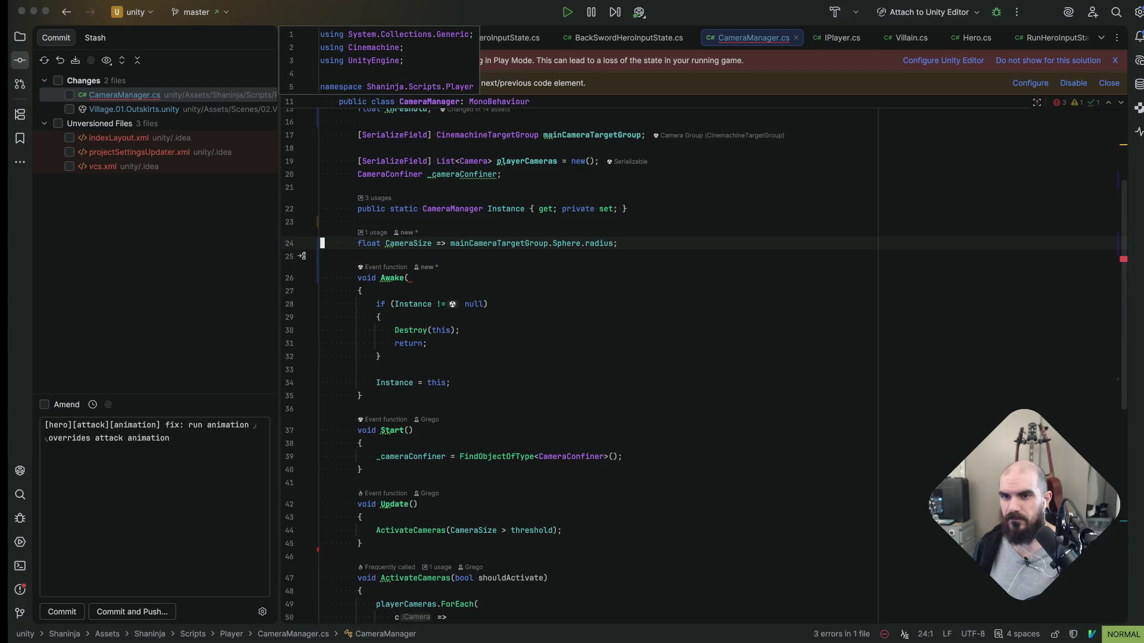
Jump to the threshold field, redo the undone edit, then switch over to the Unity Editor
key(ctrl+shift+BackSpace)
key(ctrl+r)
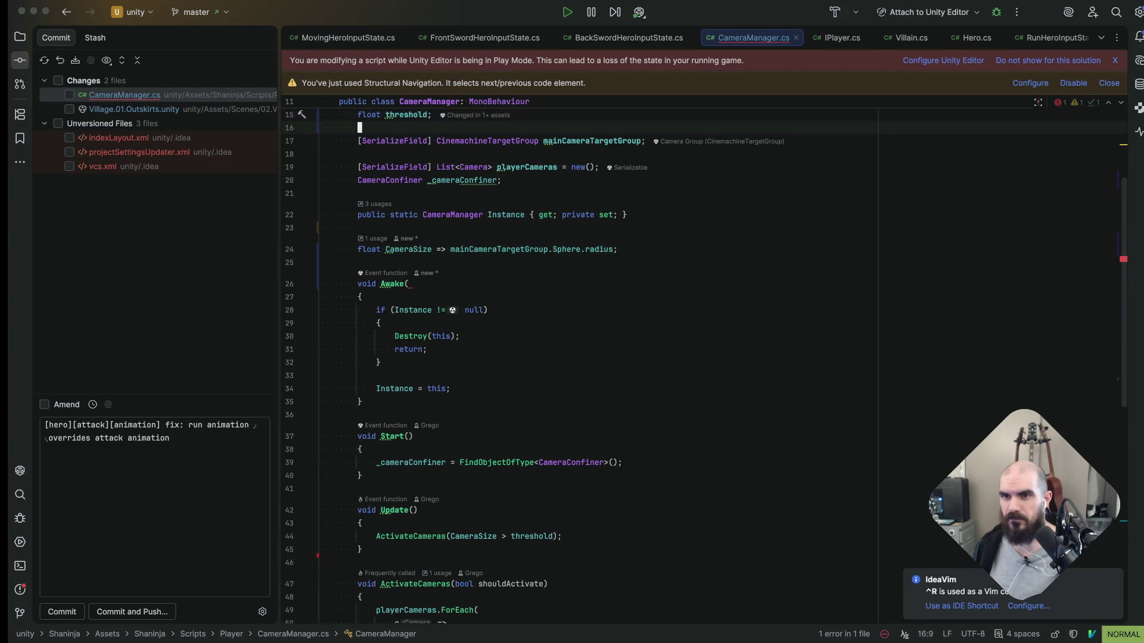
key(j)
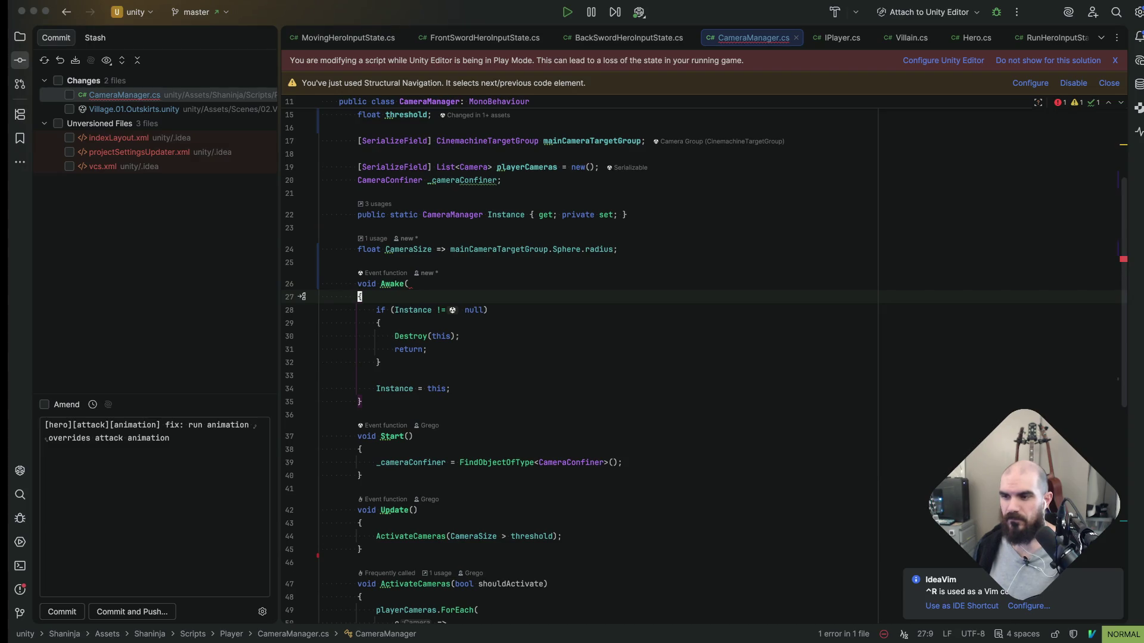
key(k)
key(k)
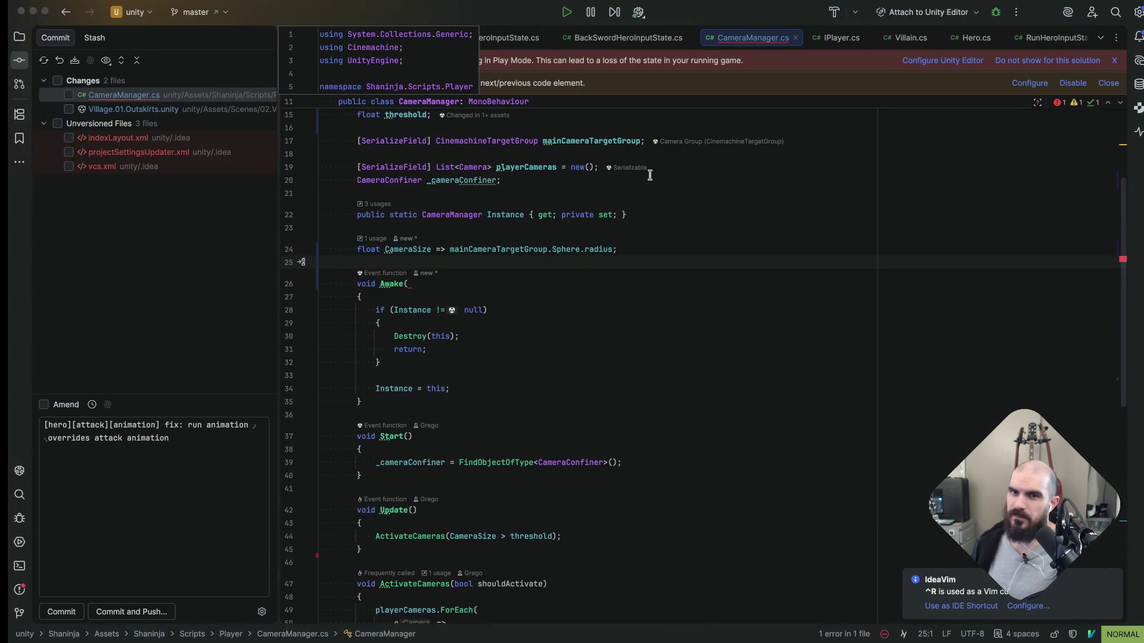
key(super+Tab)
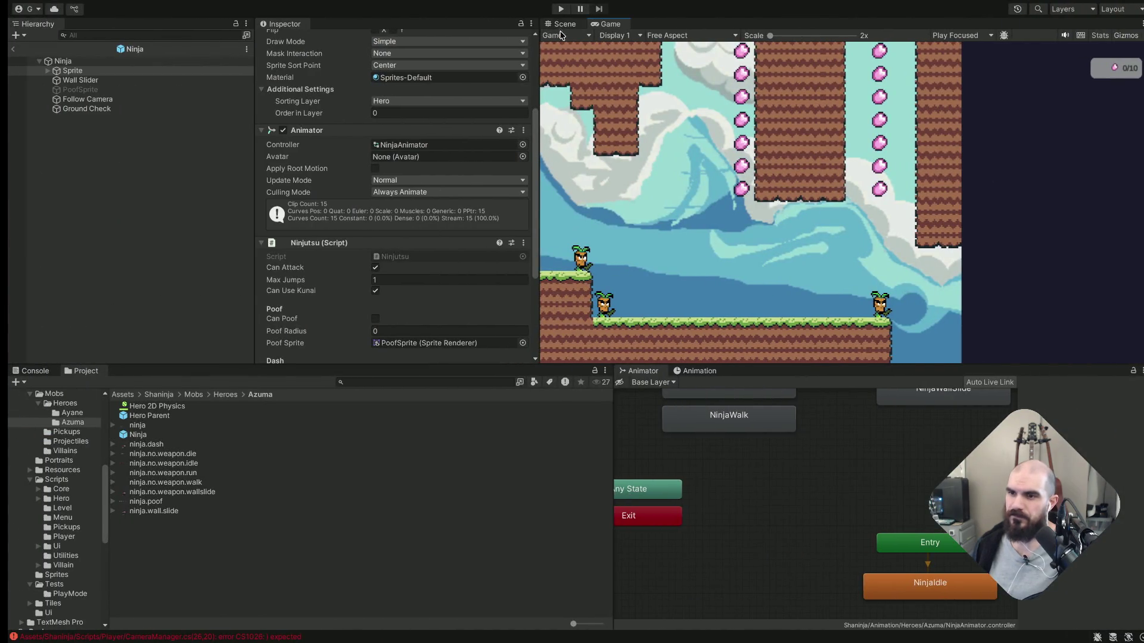
From the Unity console error, jump to the Awake line in CameraManager.cs and run the game from Rider's toolbar
click(194, 636)
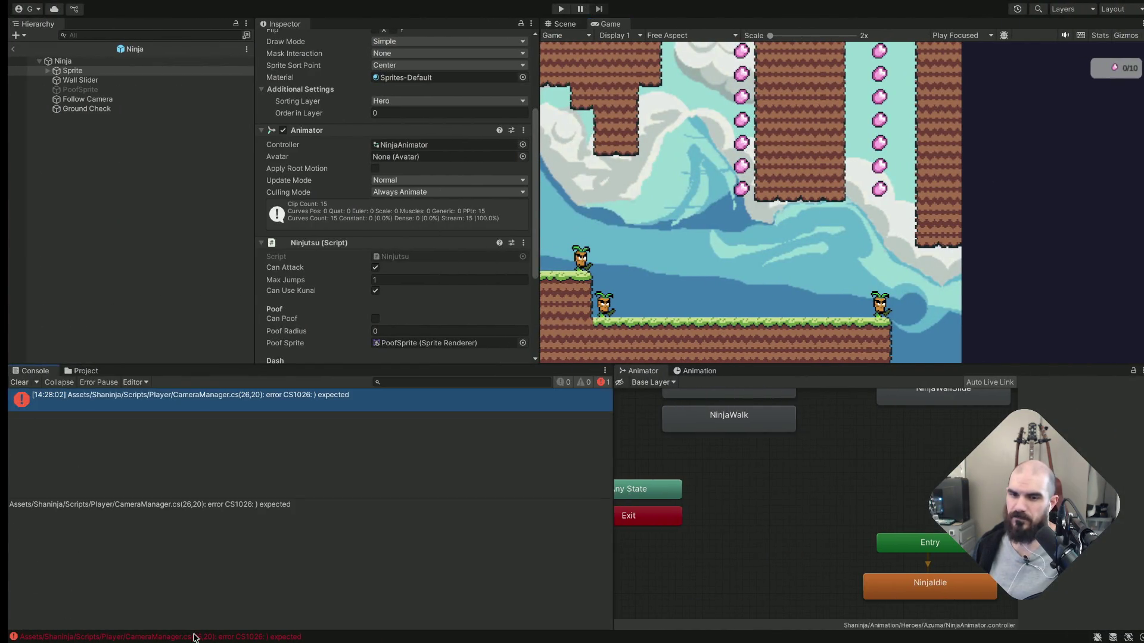
double_click(323, 405)
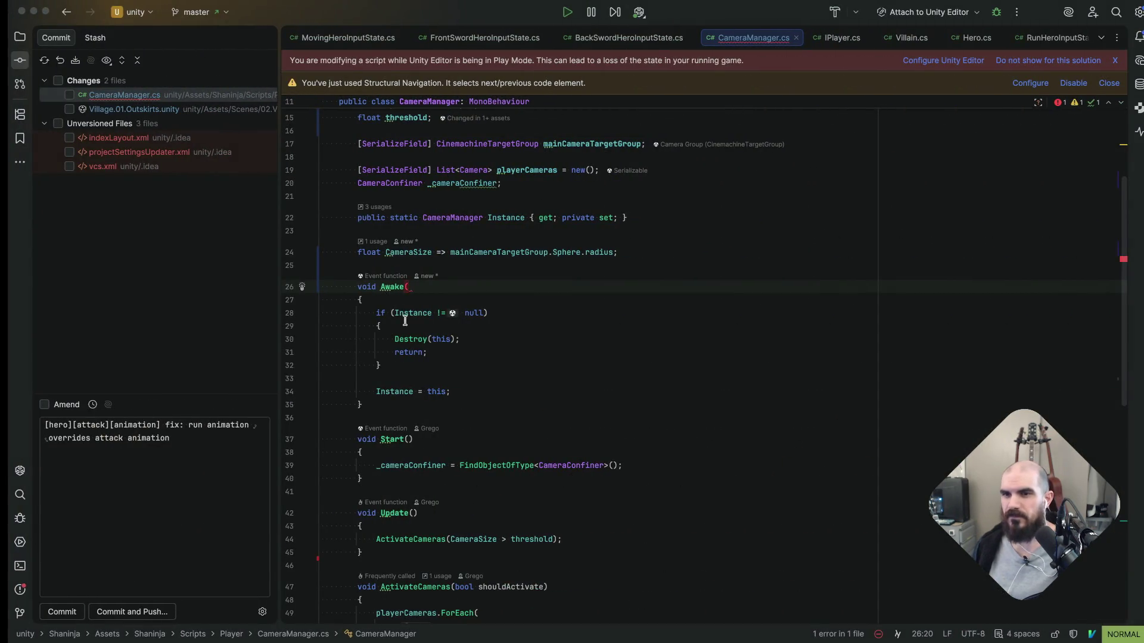
key(j)
key(j)
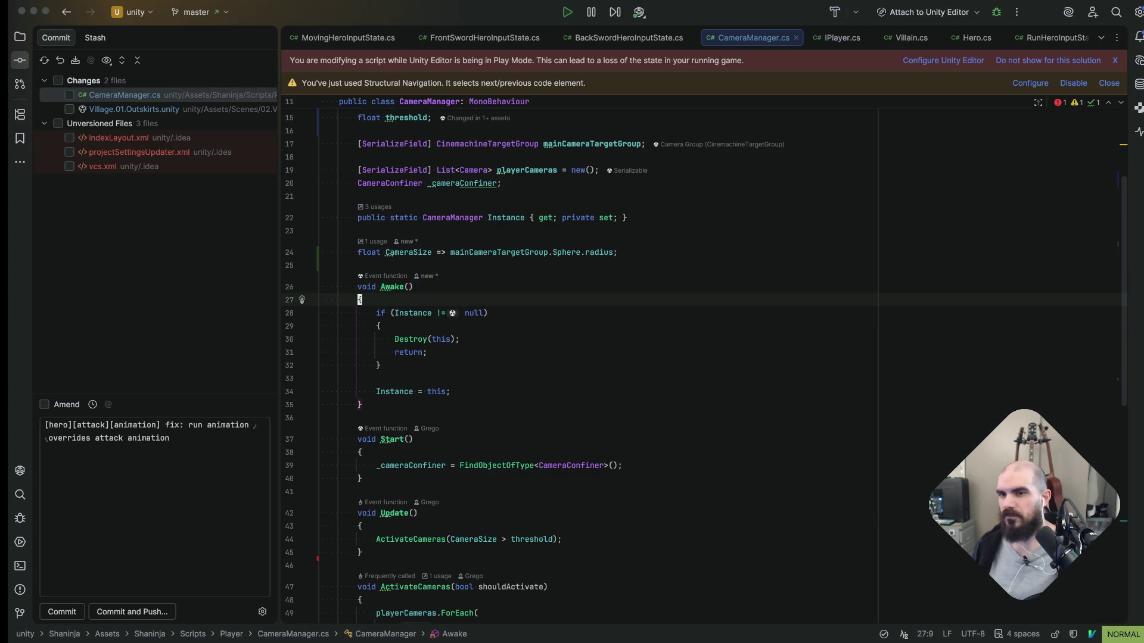
key(k)
key(k)
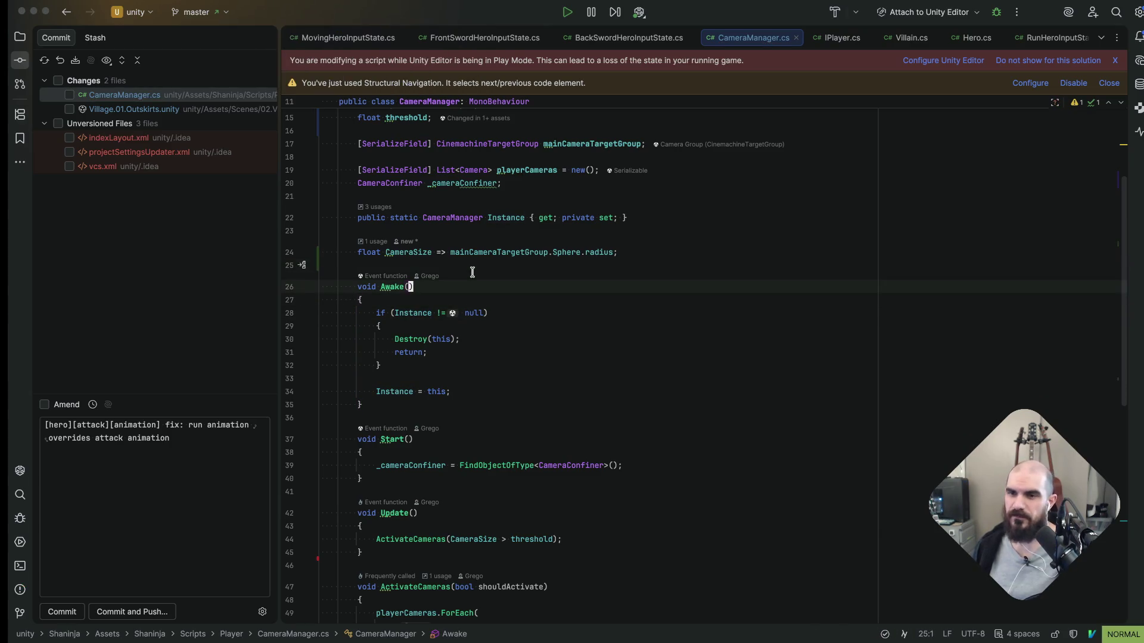
scroll(528, 162, down, 1)
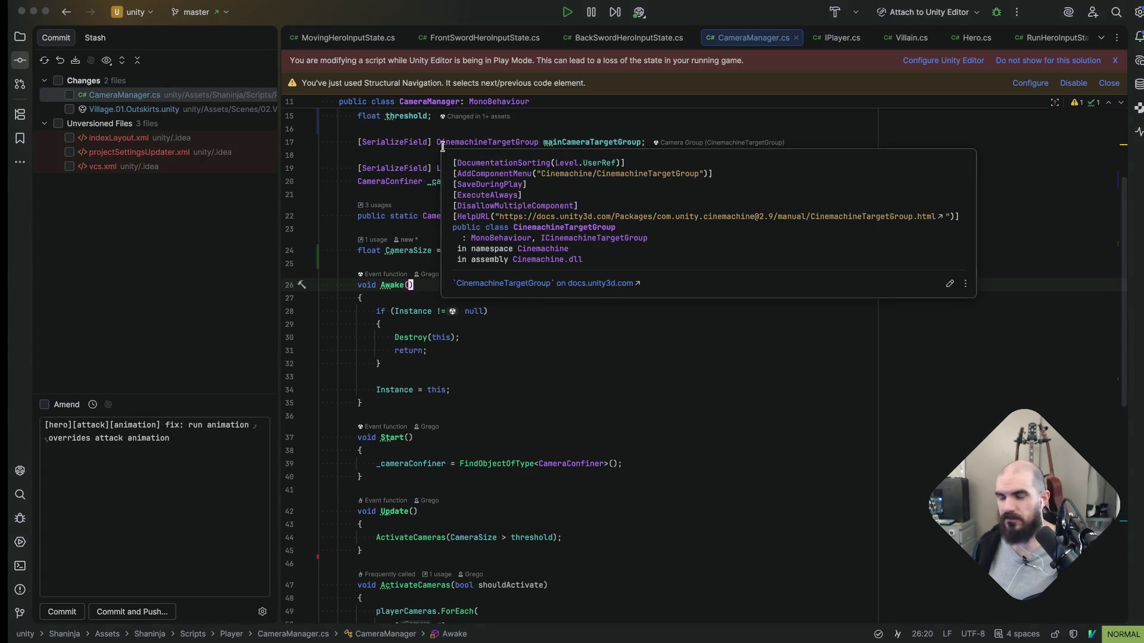
click(572, 18)
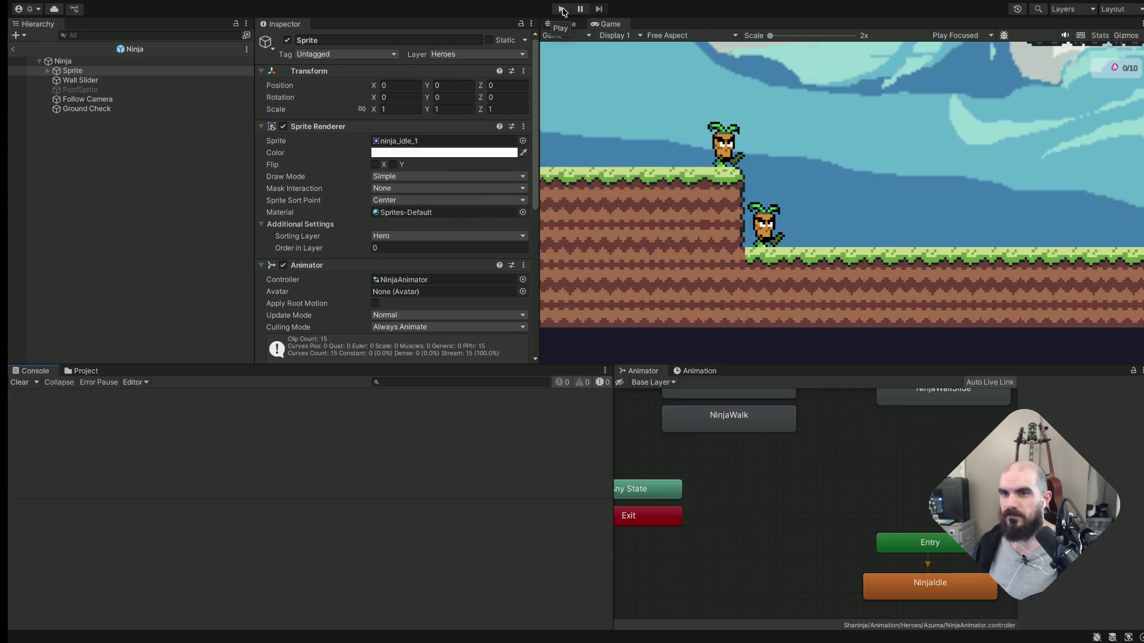
Play-test the ninja attacking a carrot enemy, running, jumping and wall-jumping for coins
click(563, 10)
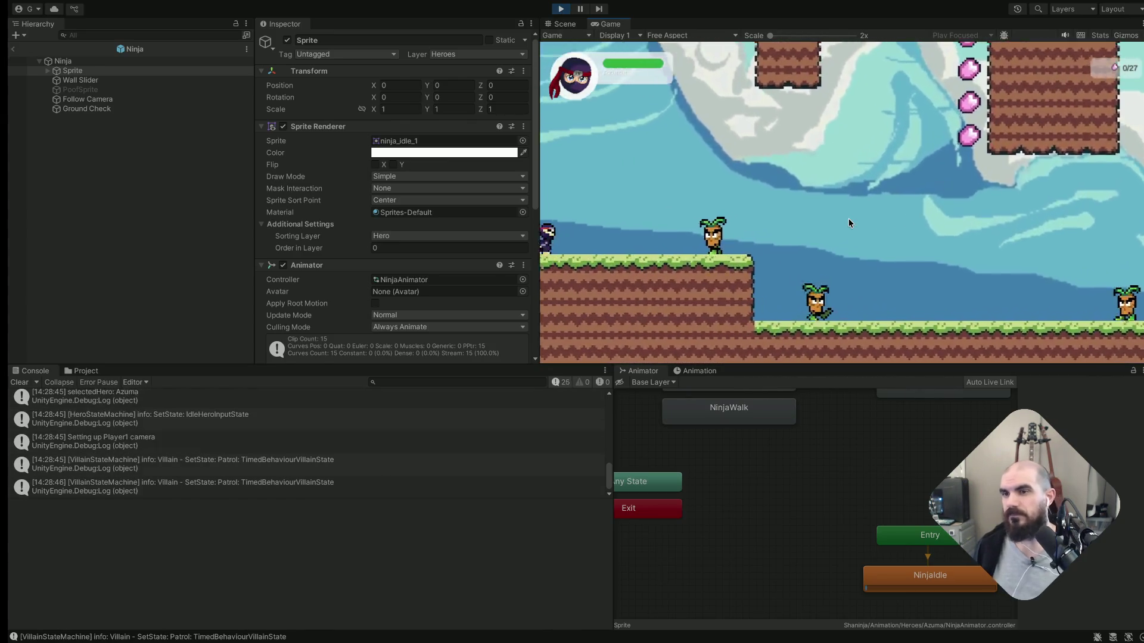
key(Right)
key(j)
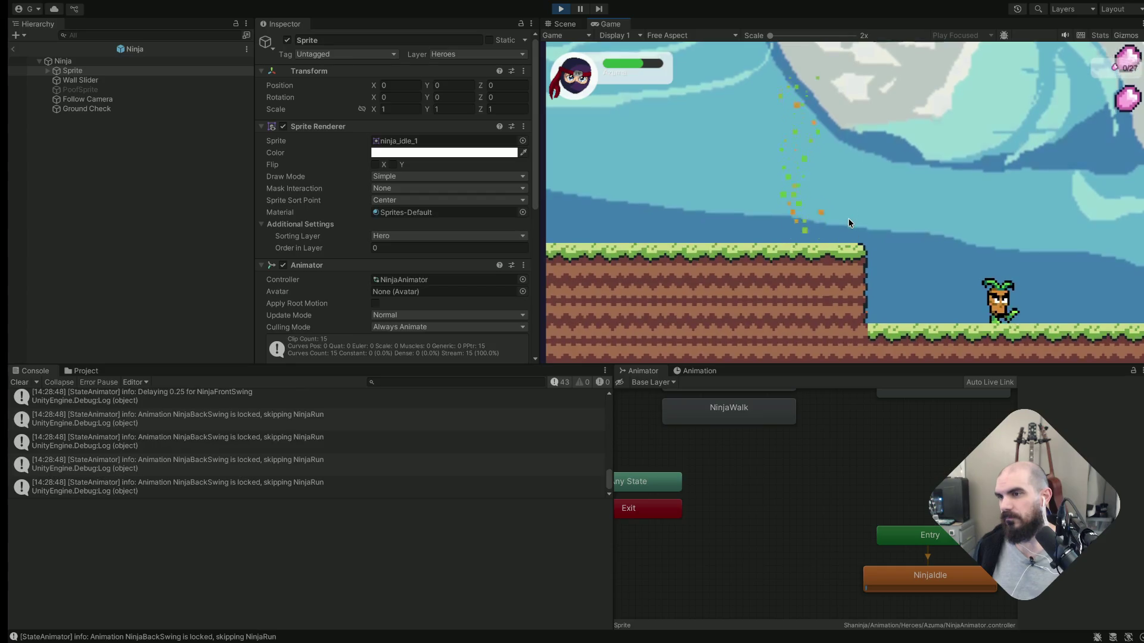
key(Right)
key(space)
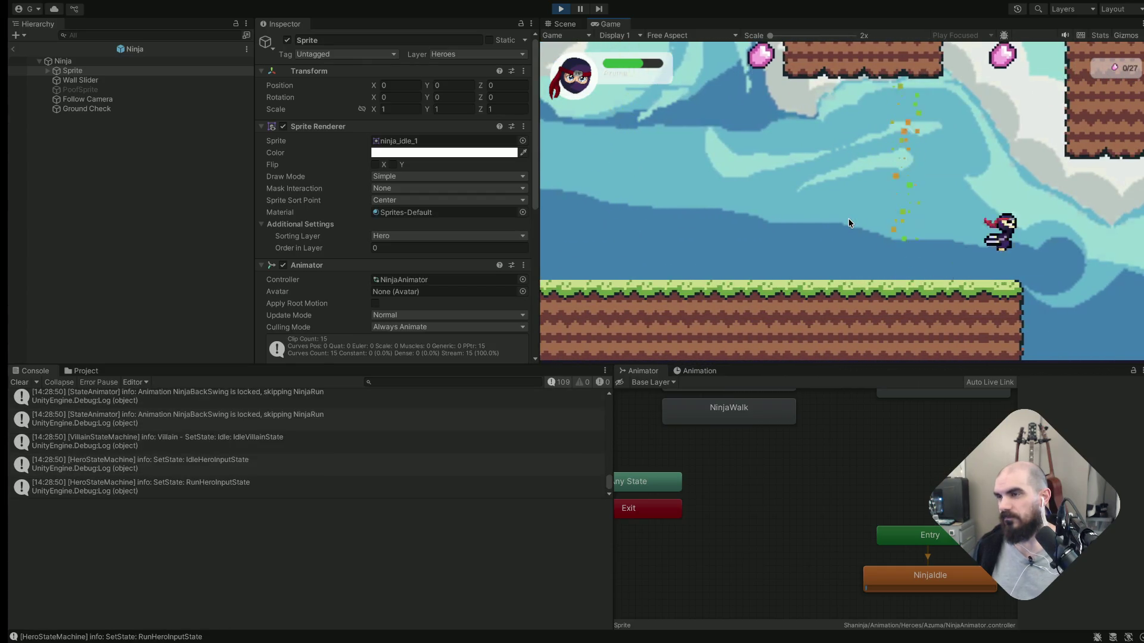
key(space)
key(space)
key(space)
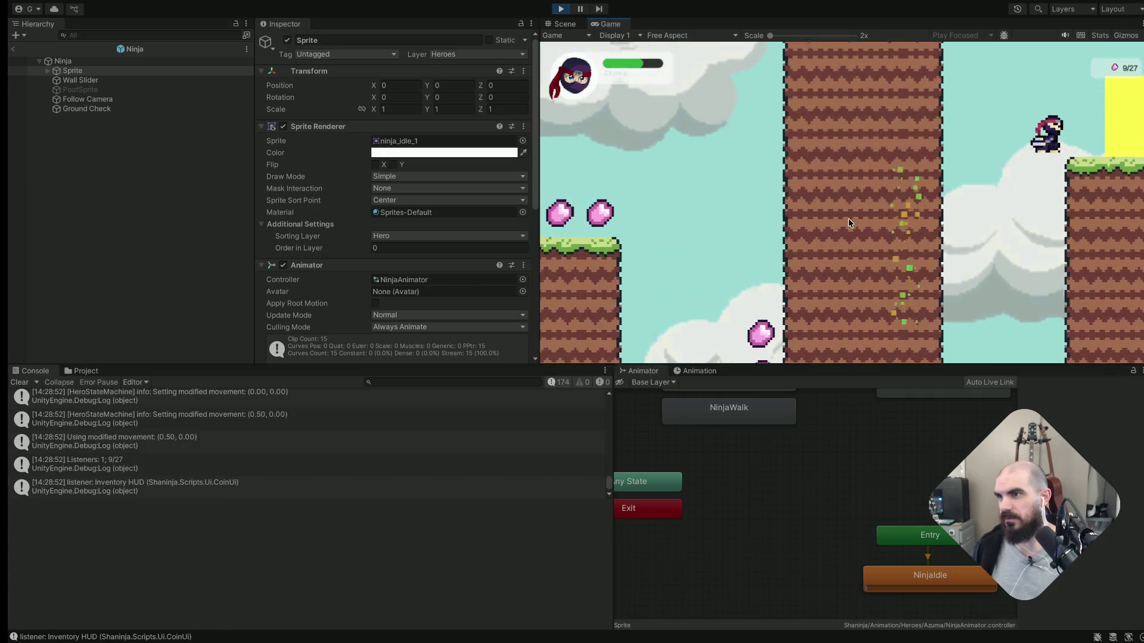
Move the ninja onward, stop play mode, and switch desktops back to Rider
key(Right)
key(ctrl+p)
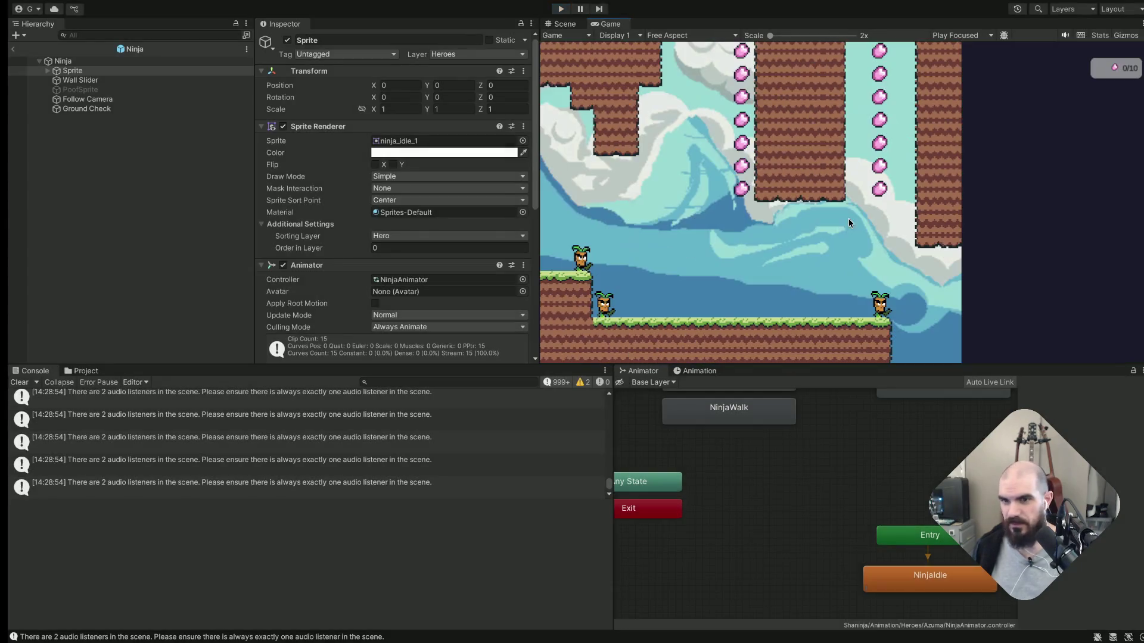
key(ctrl+Left)
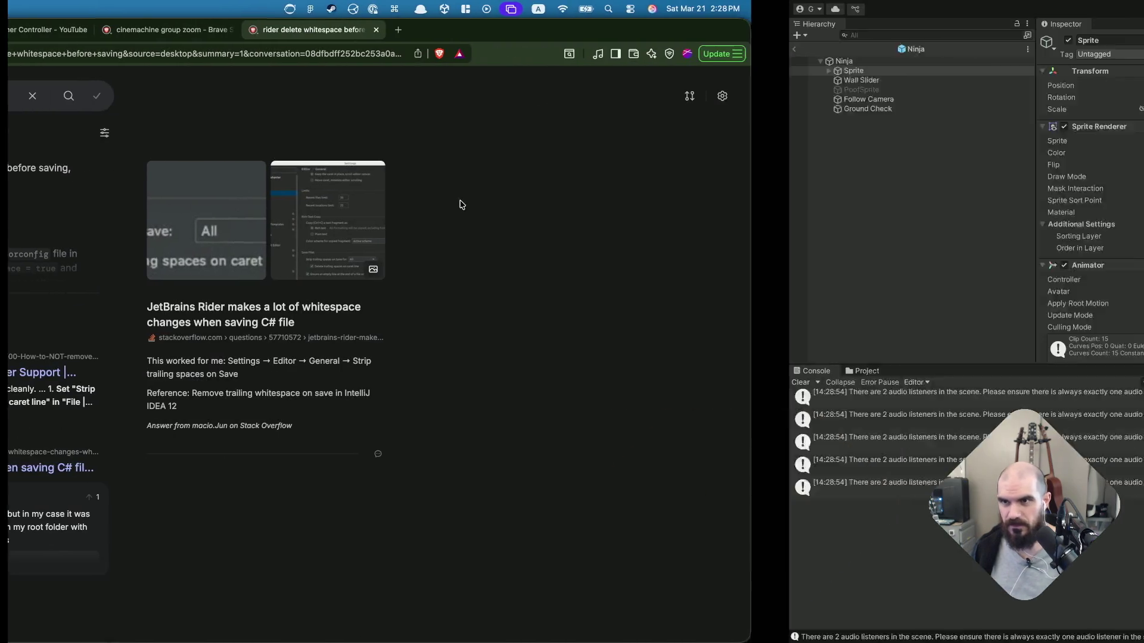
key(ctrl+Left)
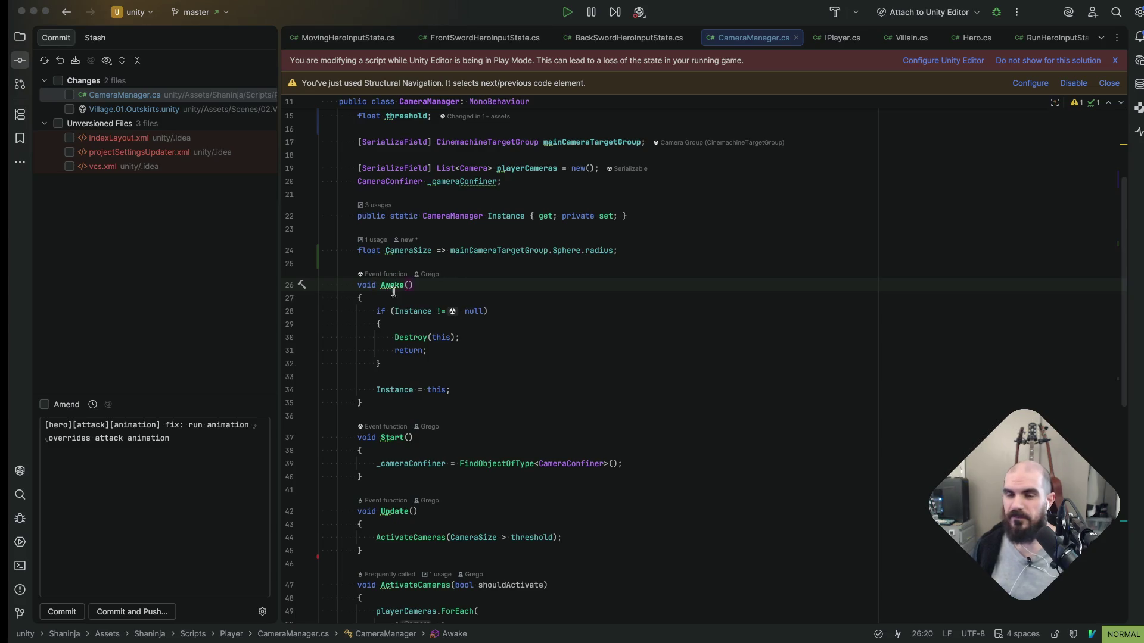
Review the Village scene and CameraManager.cs diffs, then include only CameraManager.cs in the commit
click(104, 97)
double_click(135, 109)
key(Up)
key(Up)
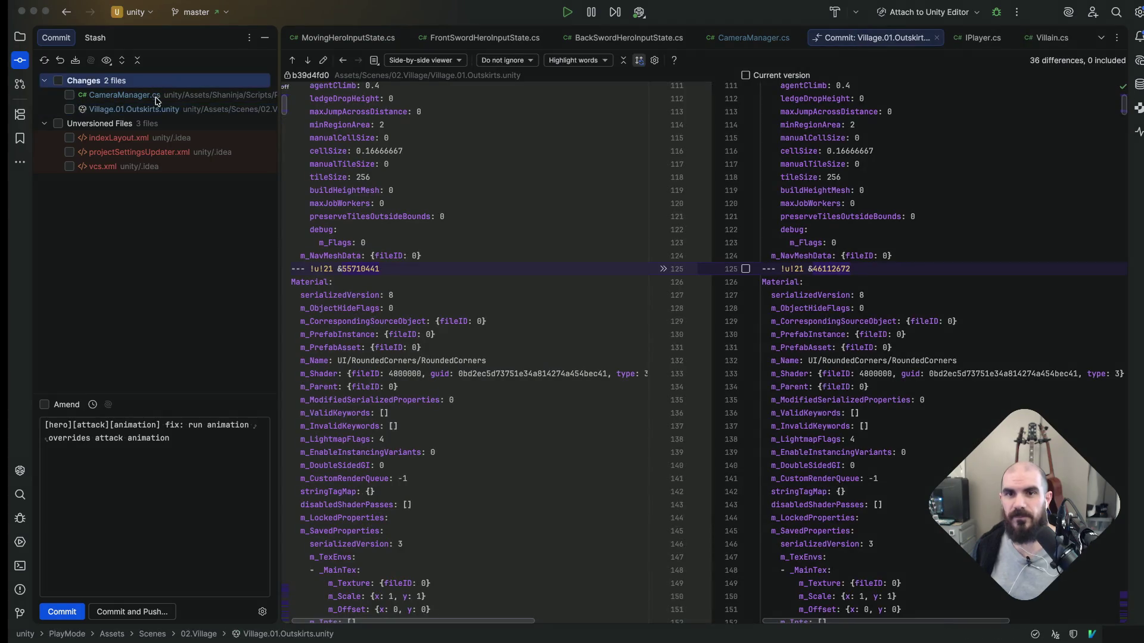
click(156, 100)
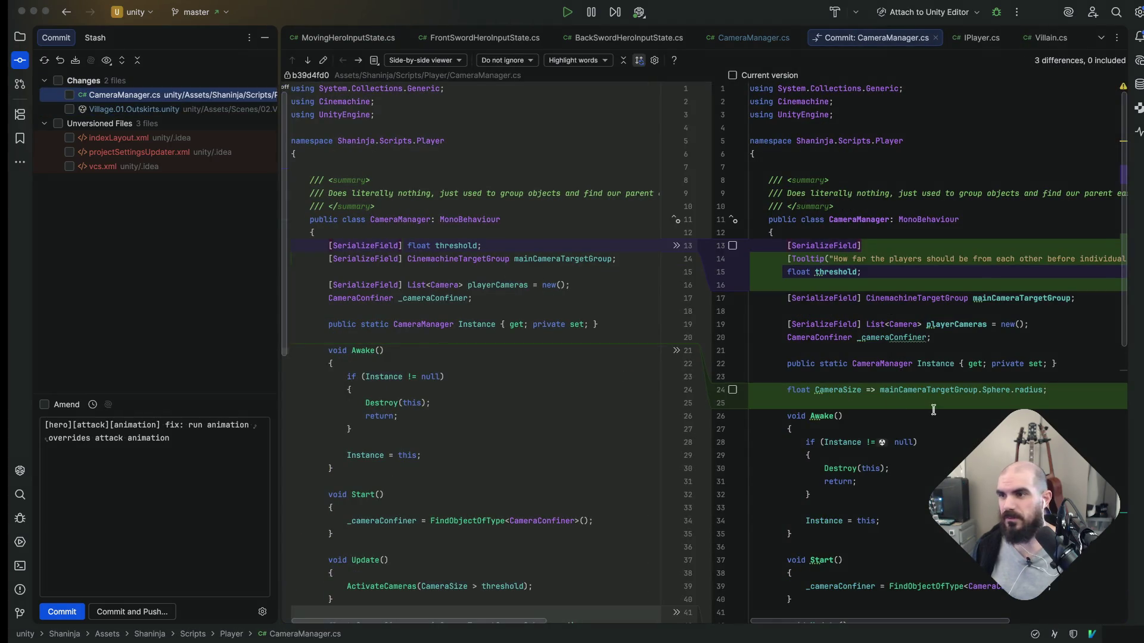
scroll(932, 409, down, 2)
scroll(933, 409, down, 2)
scroll(933, 410, down, 3)
scroll(934, 409, down, 5)
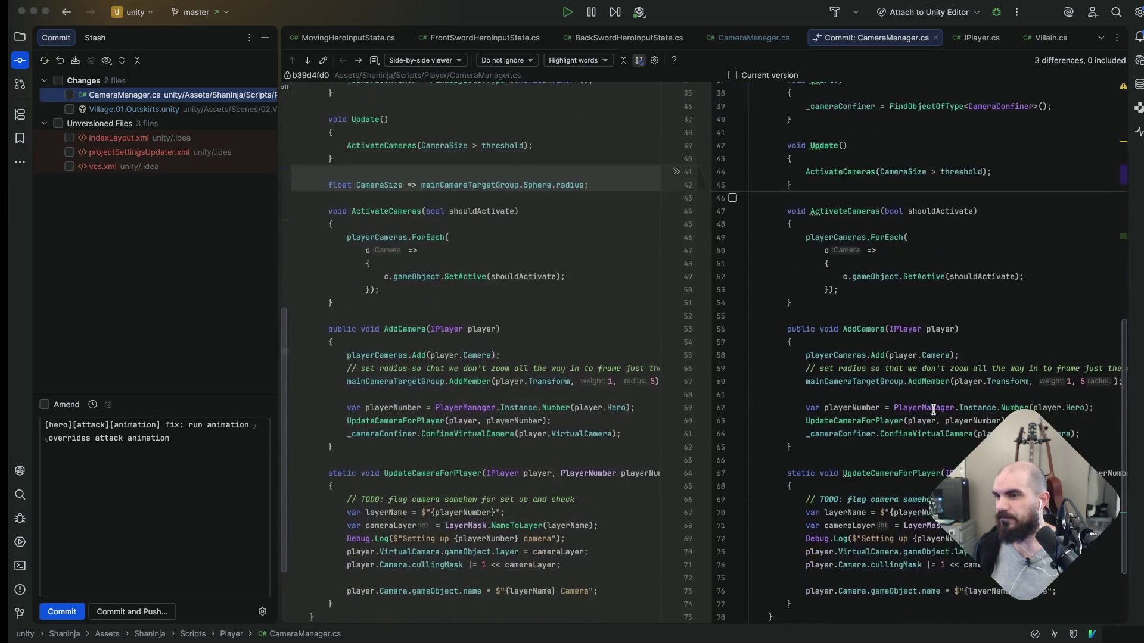
scroll(933, 410, down, 2)
scroll(933, 410, up, 8)
scroll(933, 410, down, 5)
scroll(933, 410, down, 3)
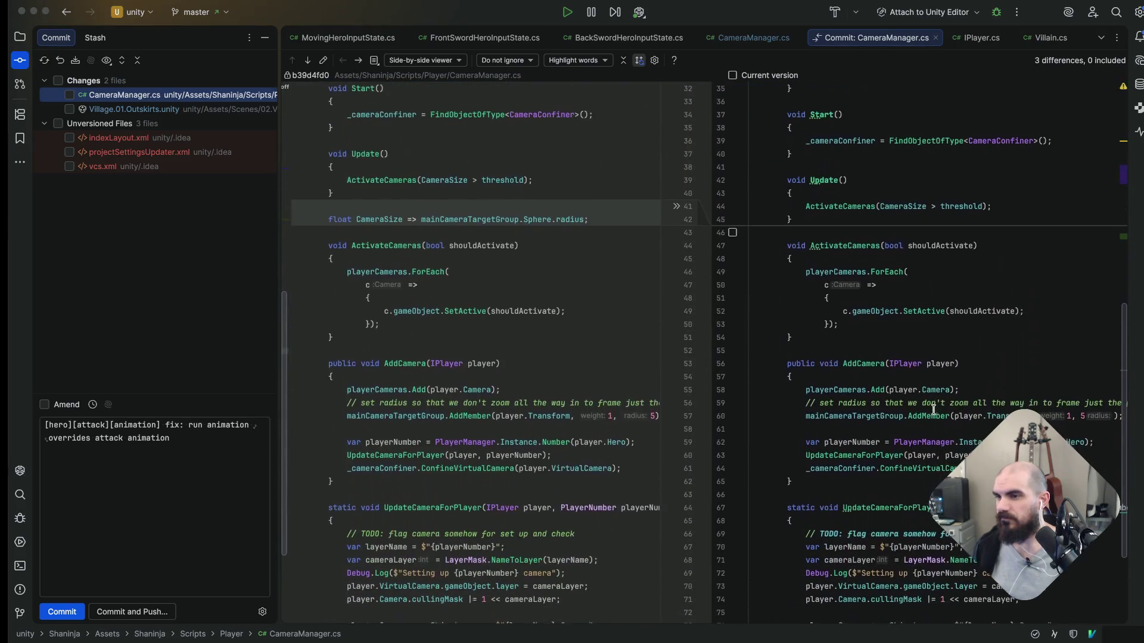
scroll(933, 410, down, 3)
scroll(933, 410, up, 10)
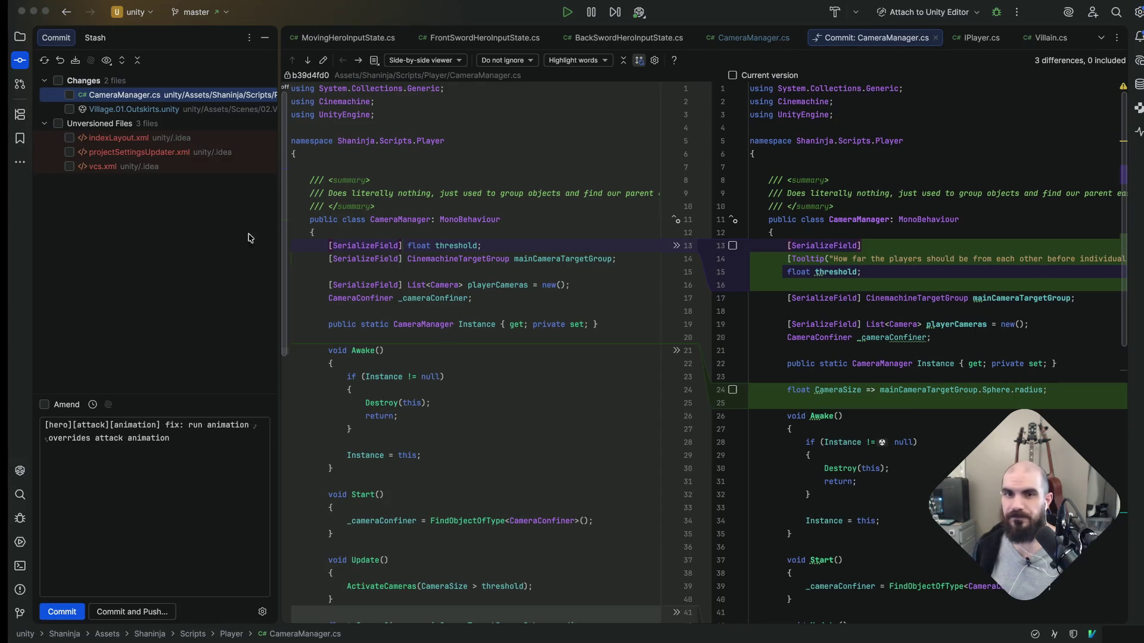
click(71, 94)
Rewrite the commit message as "[camera manager] cleanup: move field to top and add tooltip to `threshold` field"
click(152, 478)
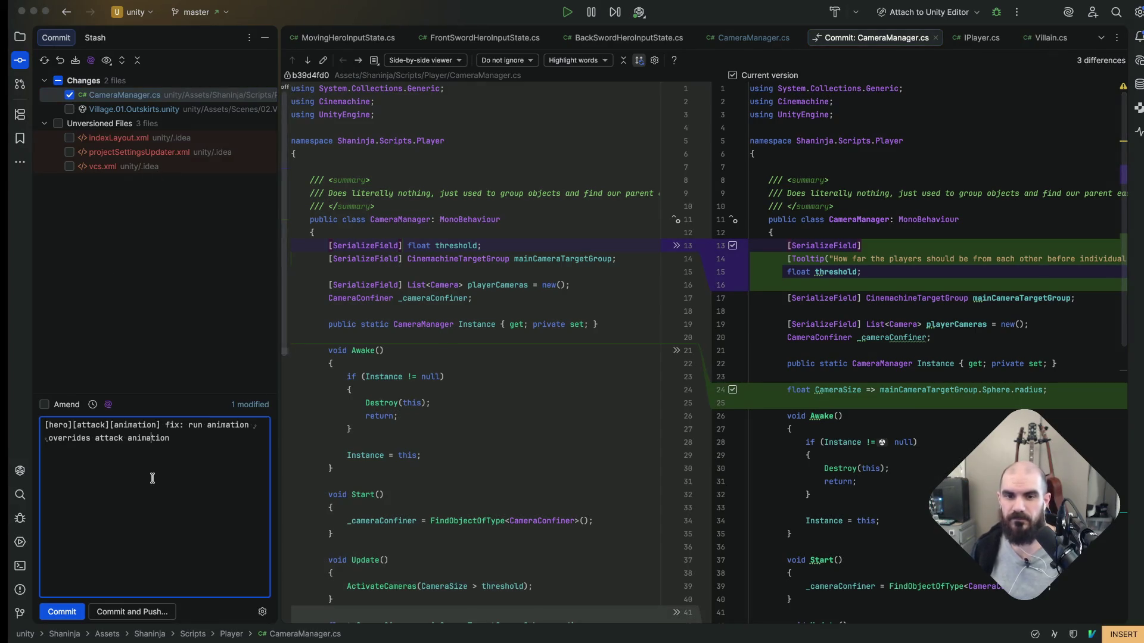
key(ctrl+a)
text([)
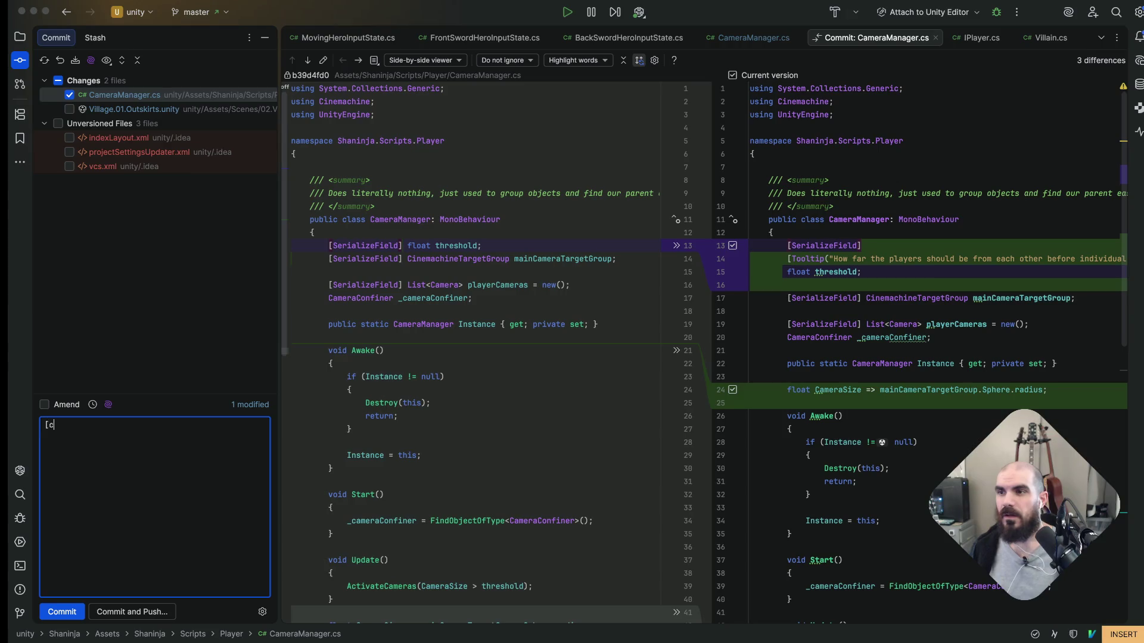
text(amera] man)
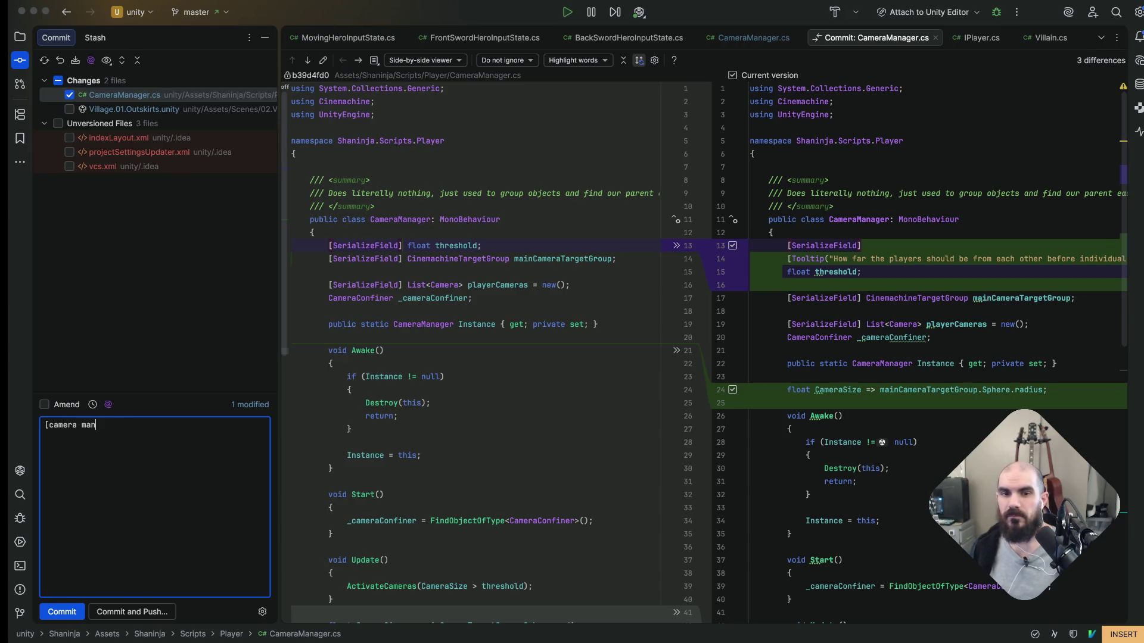
text(up: move)
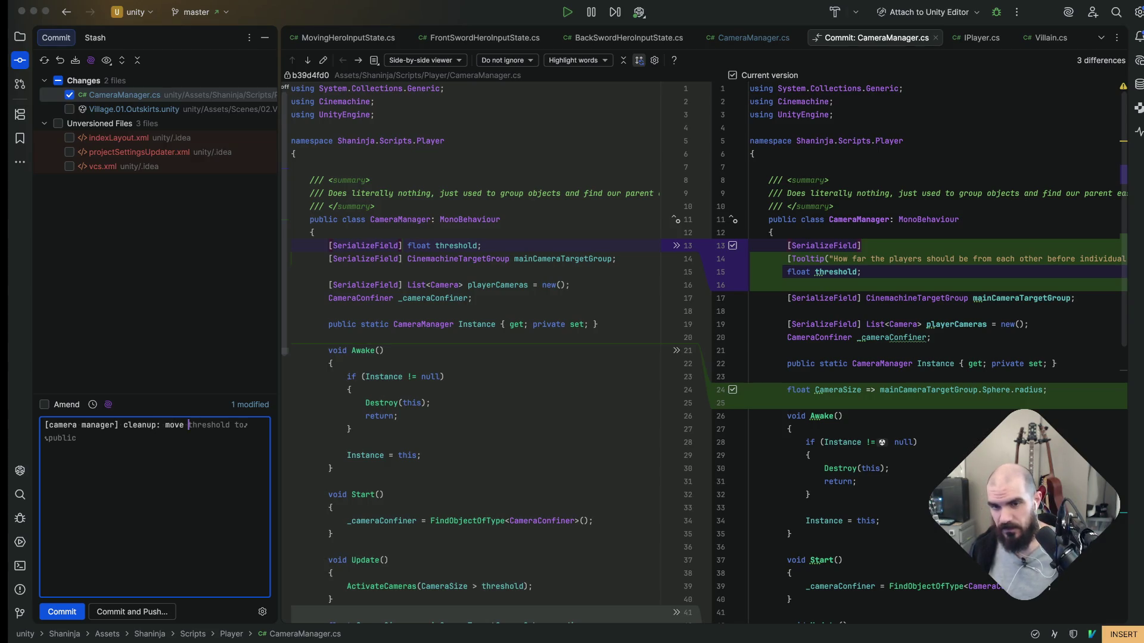
text(field to top and add)
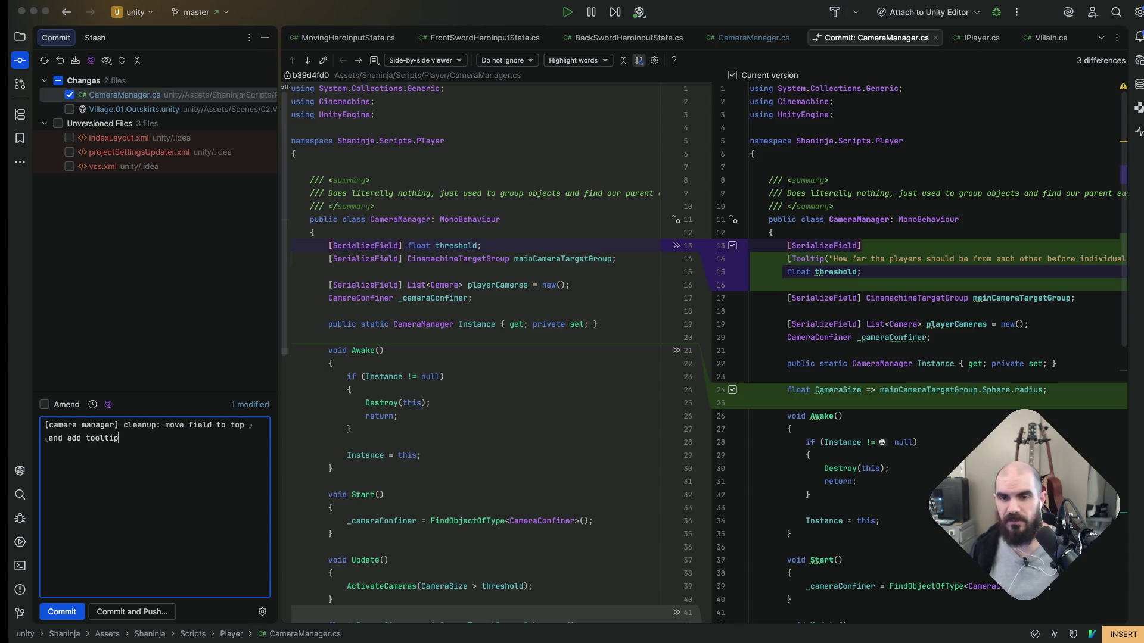
text( to `threshold` property)
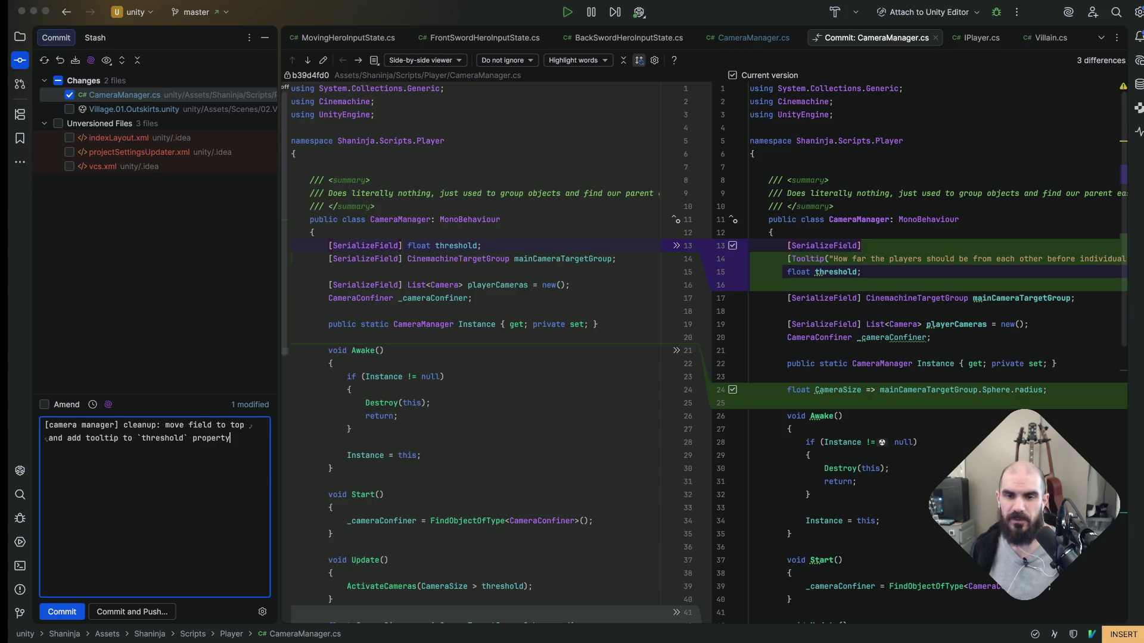
key(super+Return)
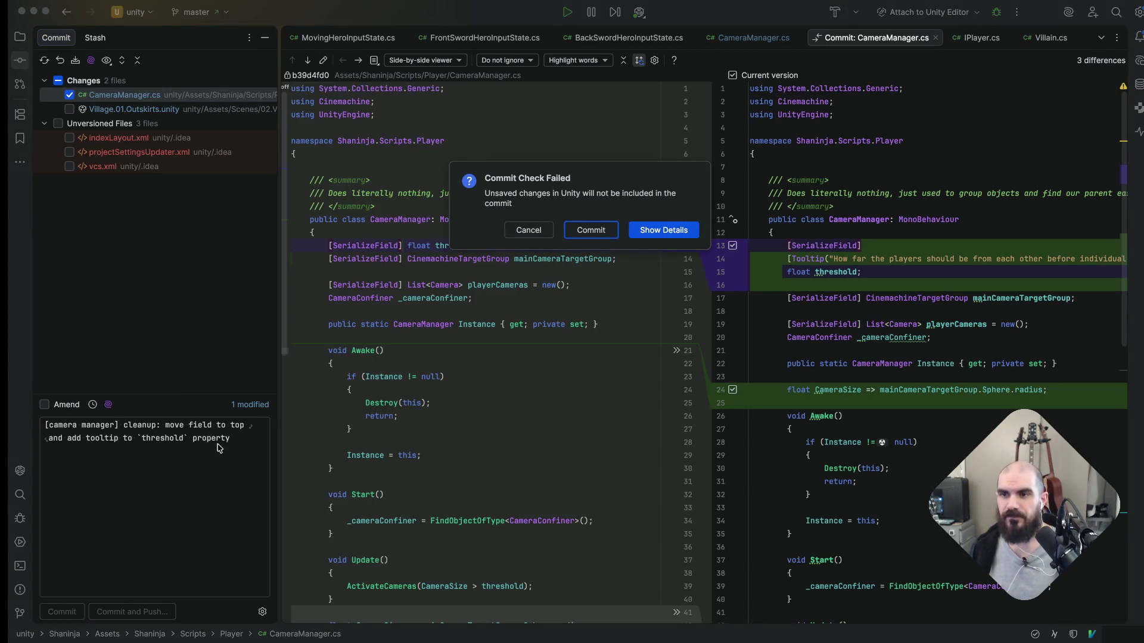
key(Escape)
key(alt+shift+Left)
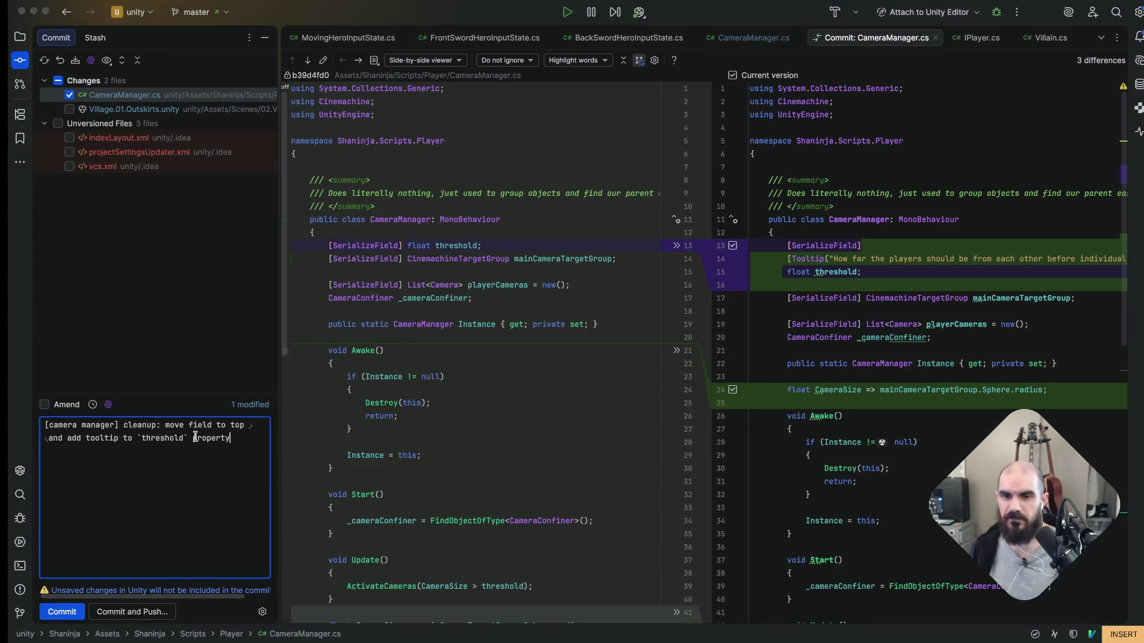
text(field)
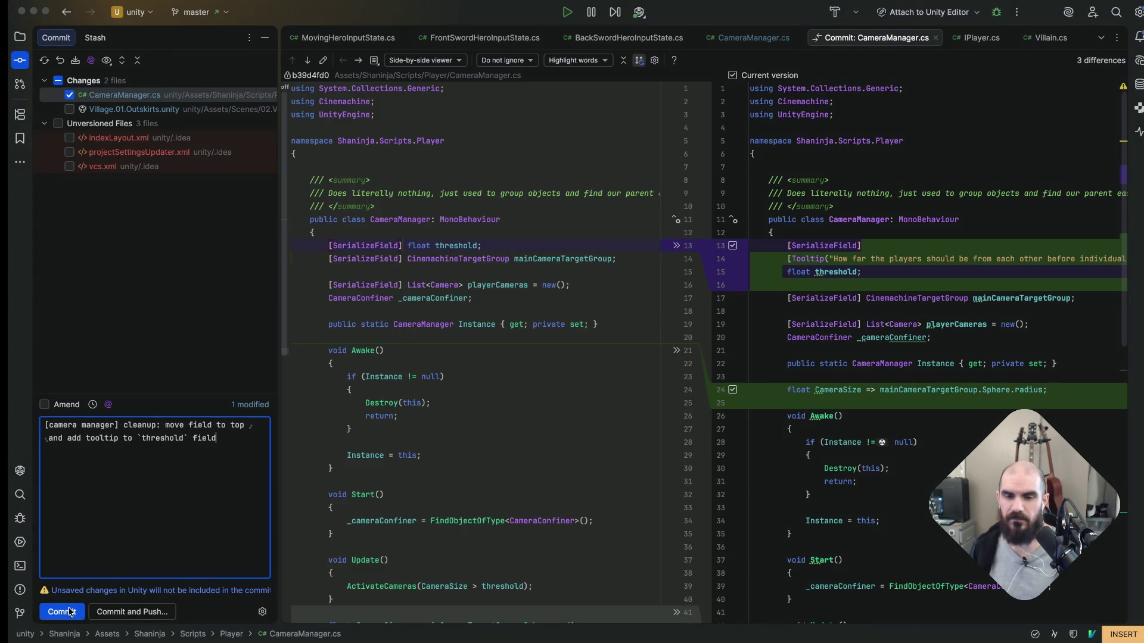
Commit CameraManager.cs despite the unsaved-Unity-changes check and return to the Unity desktop
click(70, 613)
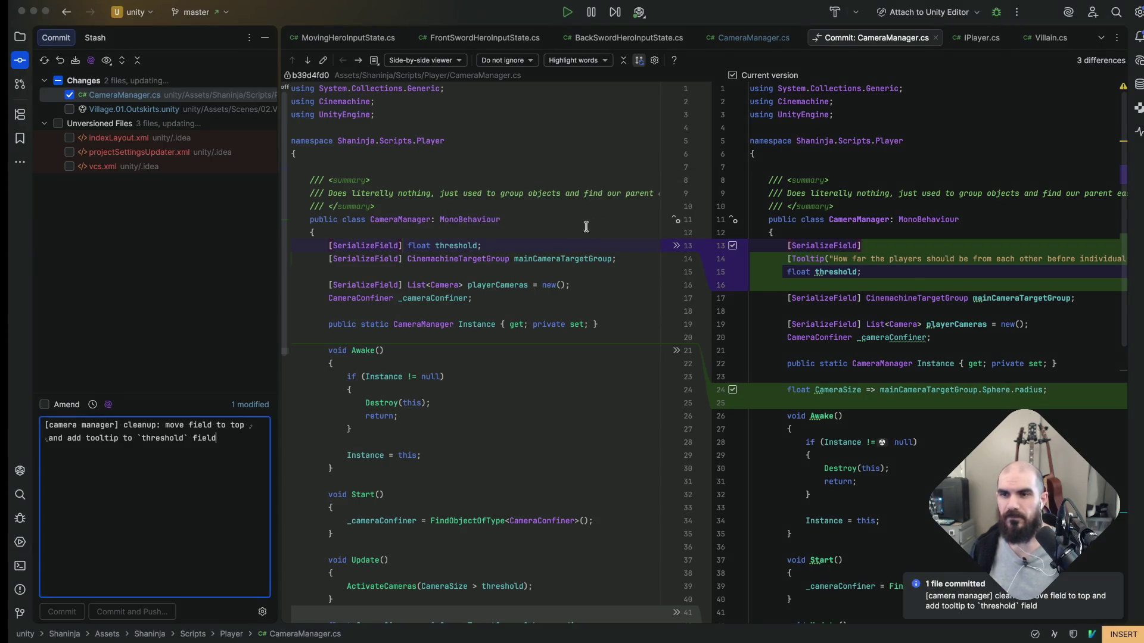
click(591, 230)
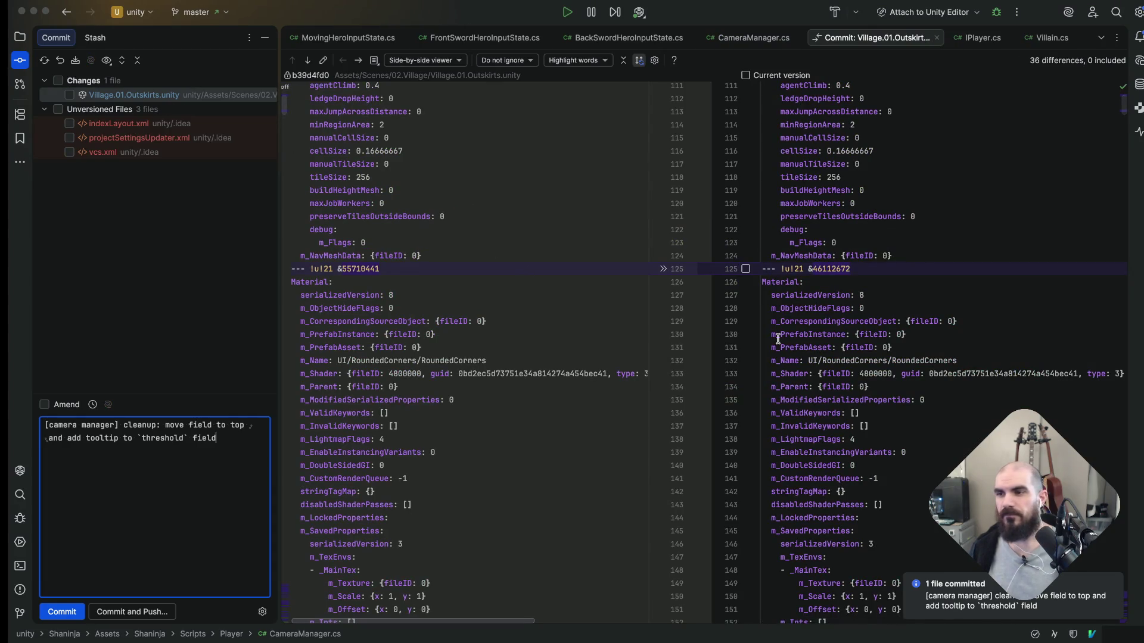
scroll(470, 238, down, 10)
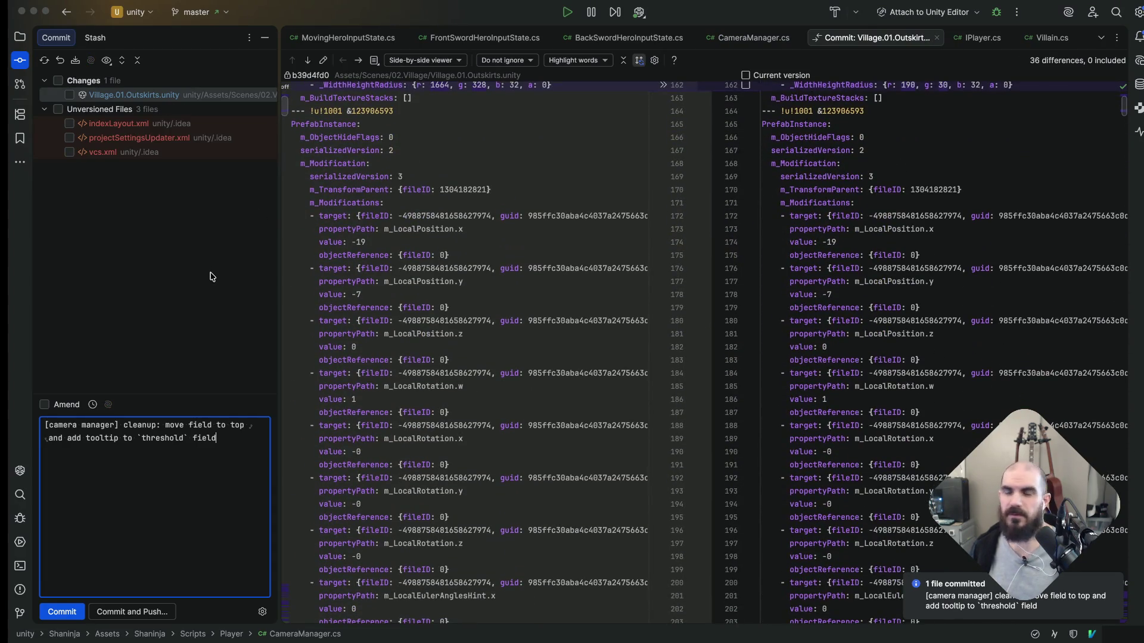
key(super+Tab)
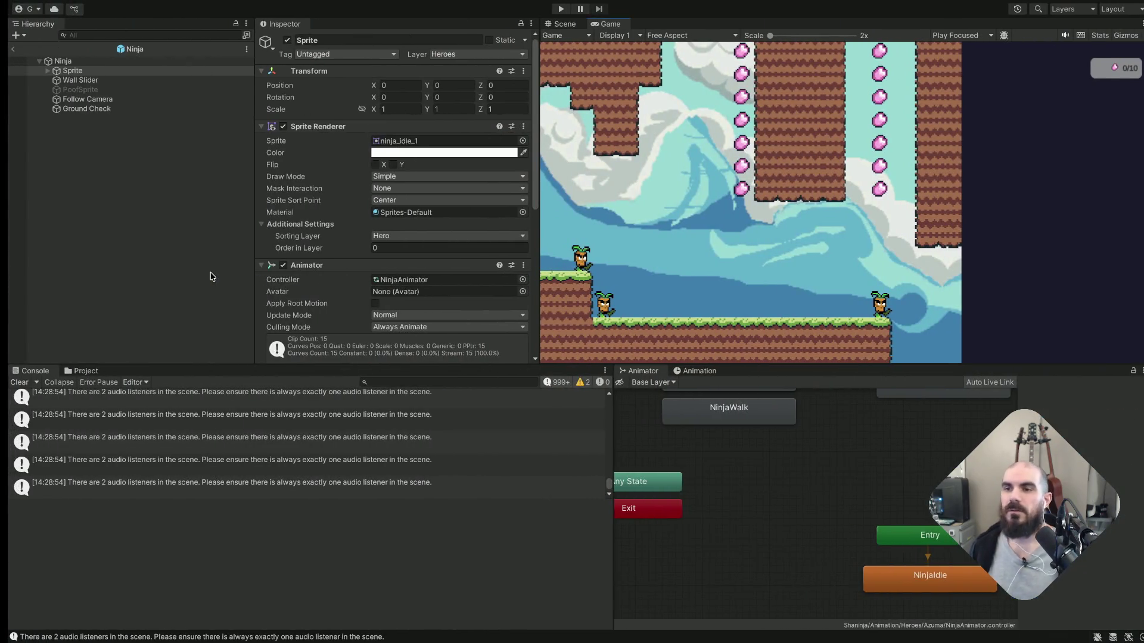
Delete the Boss battle line from the Tweak camera angles note
key(super+Tab)
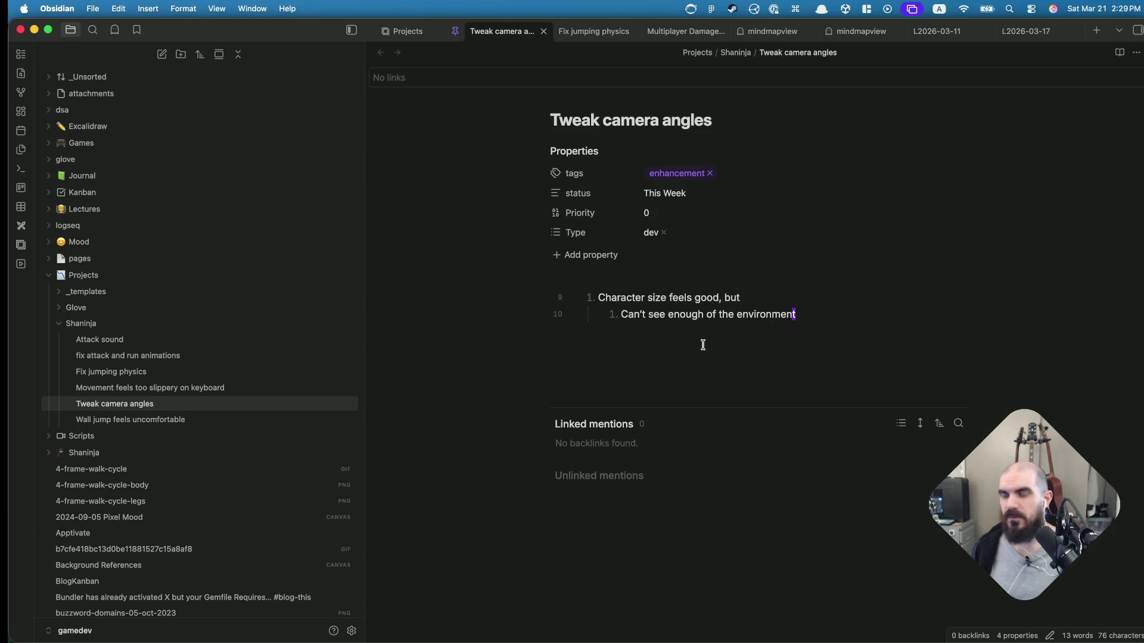
key(super+Tab)
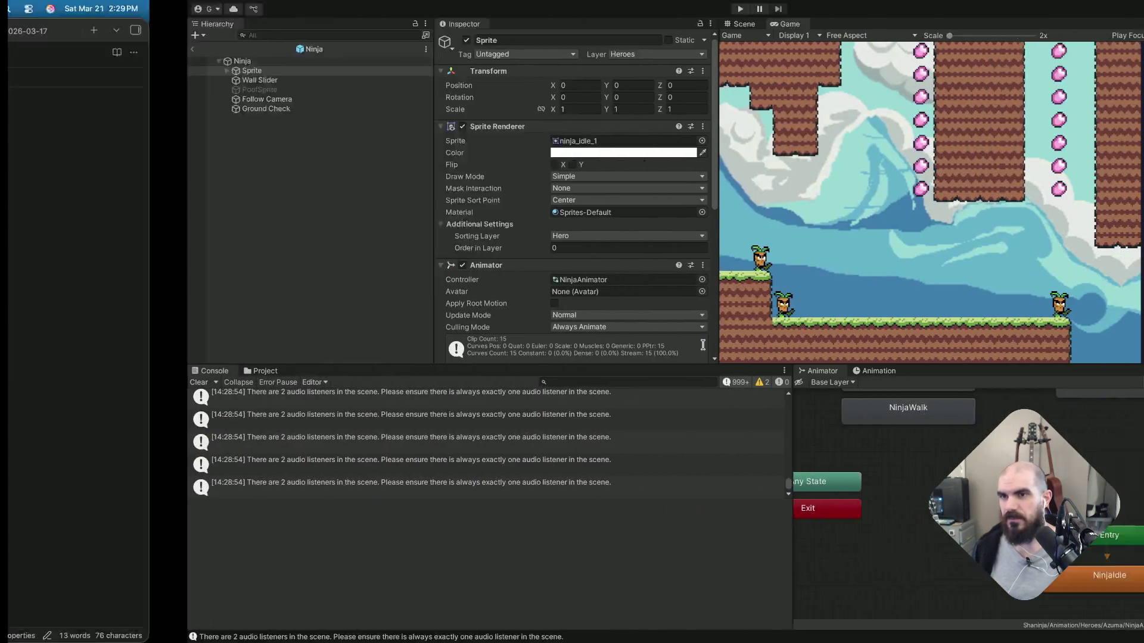
key(super+Tab)
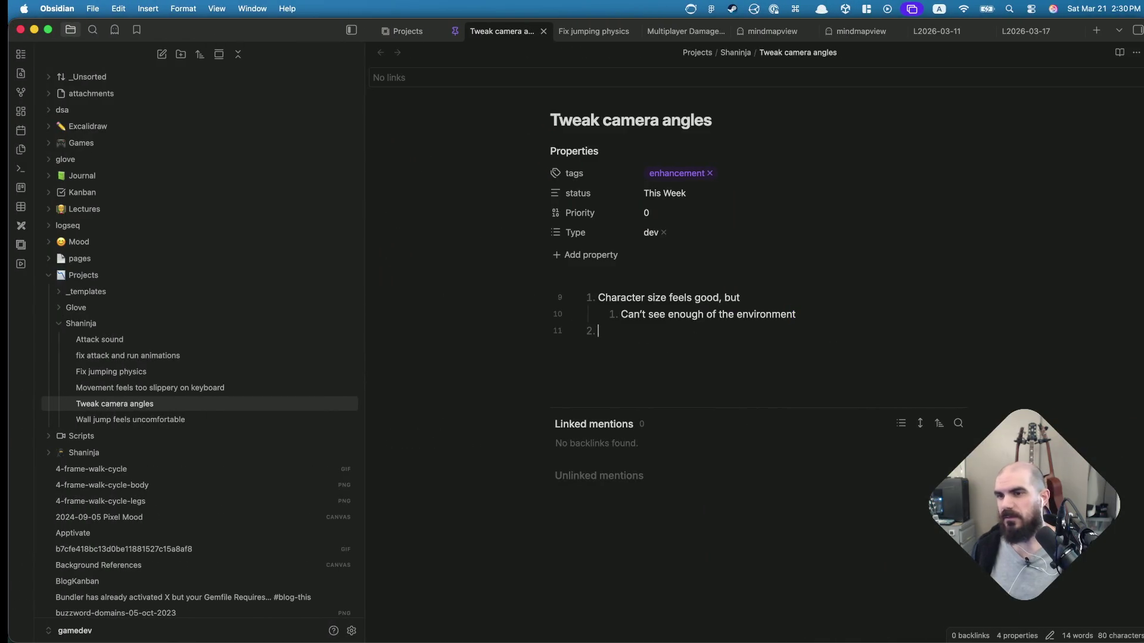
text(Boss battle camera a)
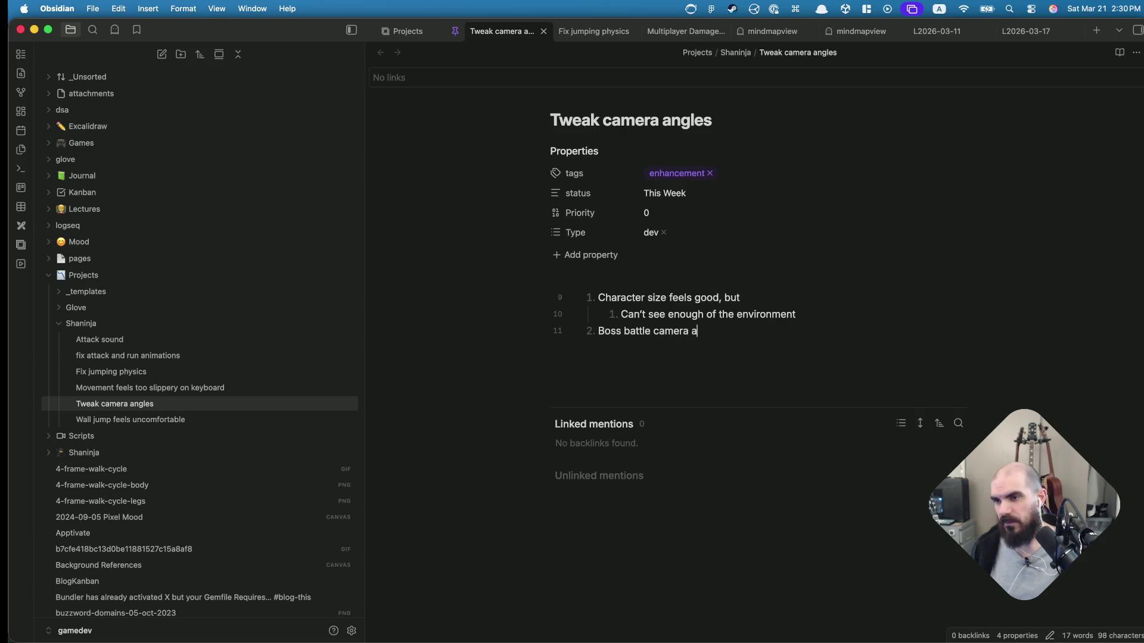
text(ngle)
key(Return)
key(Tab)
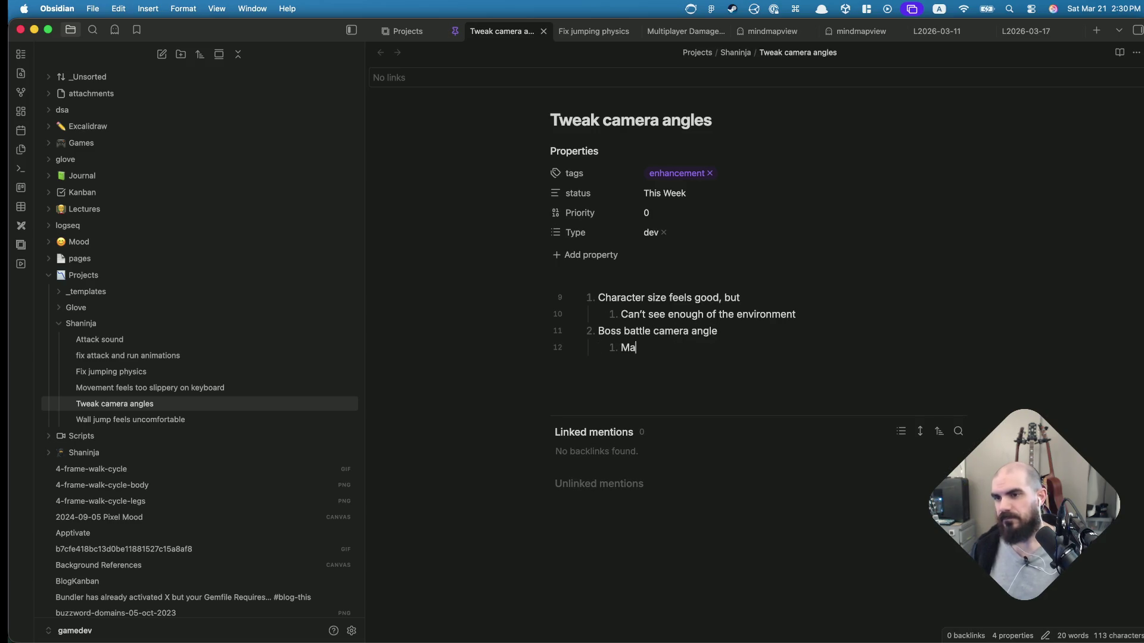
text(ybe)
key(alt+BackSpace)
key(BackSpace)
key(BackSpace)
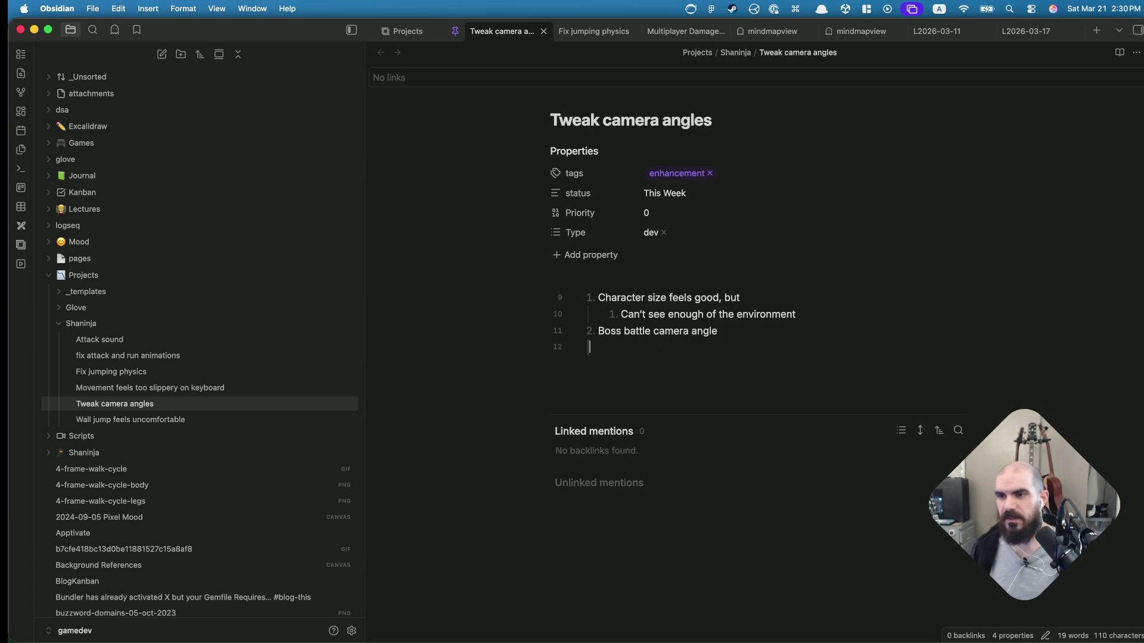
key(alt+BackSpace)
key(alt+BackSpace)
key(alt+BackSpace)
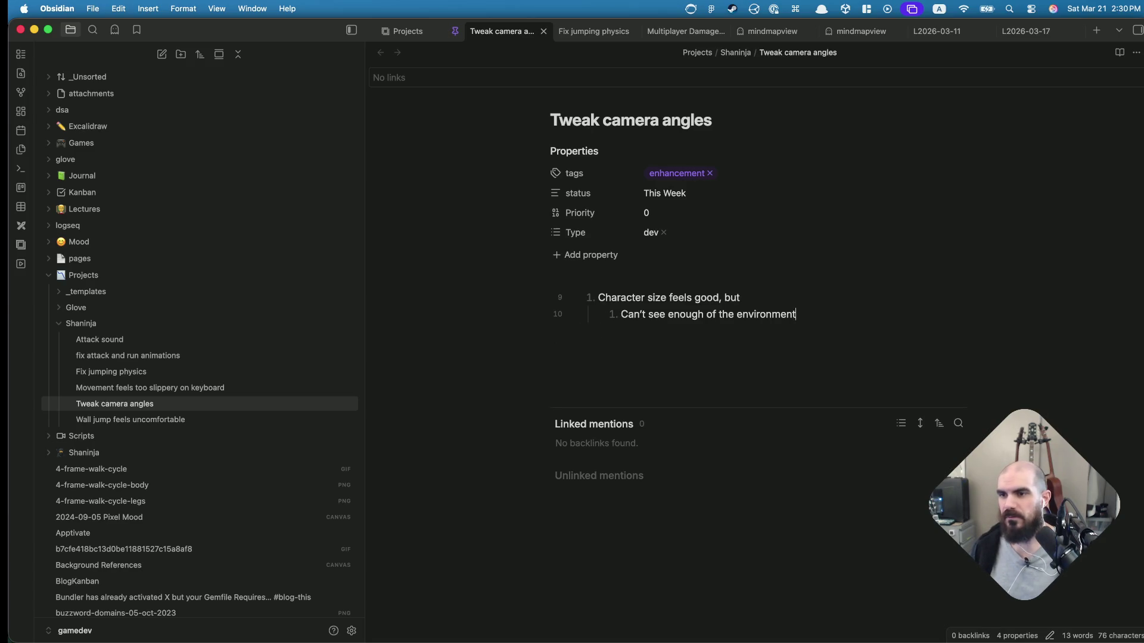
Move the Tweak camera angles card to Daily Done on the Projects board and start a new This Week note
click(408, 30)
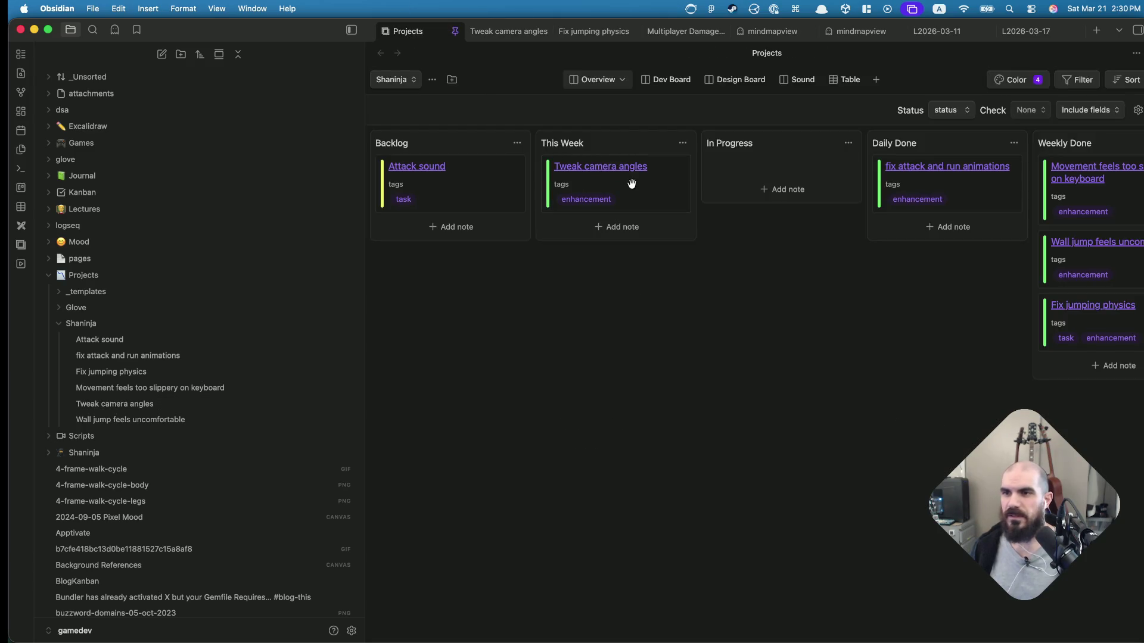
drag(631, 185, 831, 183)
drag(642, 182, 948, 180)
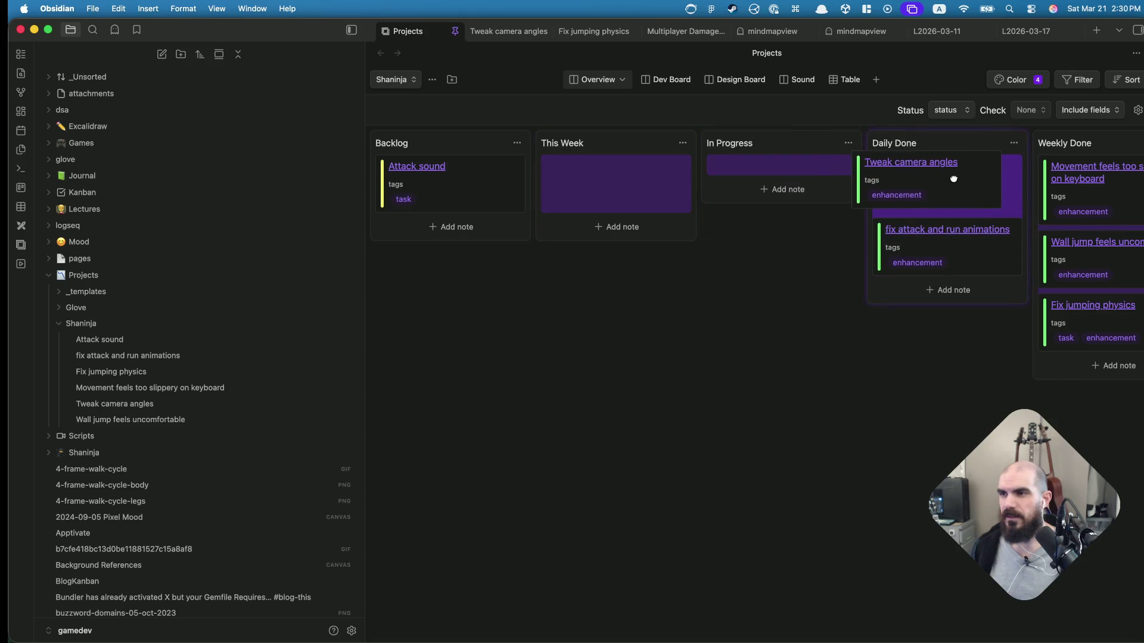
click(632, 192)
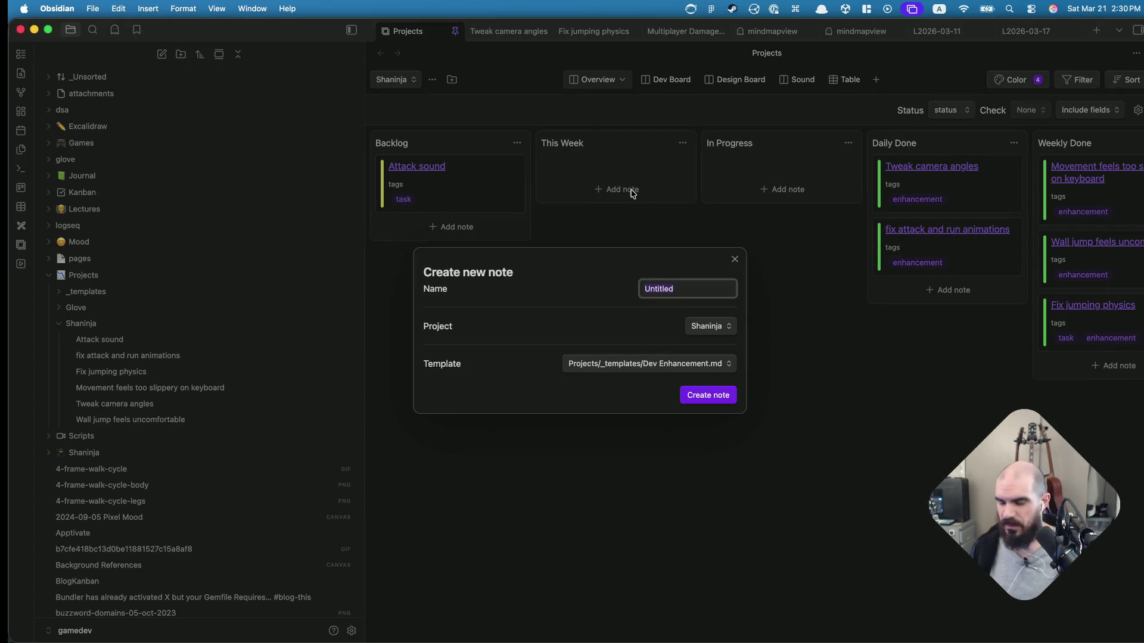
text(B)
Name the new note "Dynamic camera angles?" and create it in This Week
key(BackSpace)
key(BackSpace)
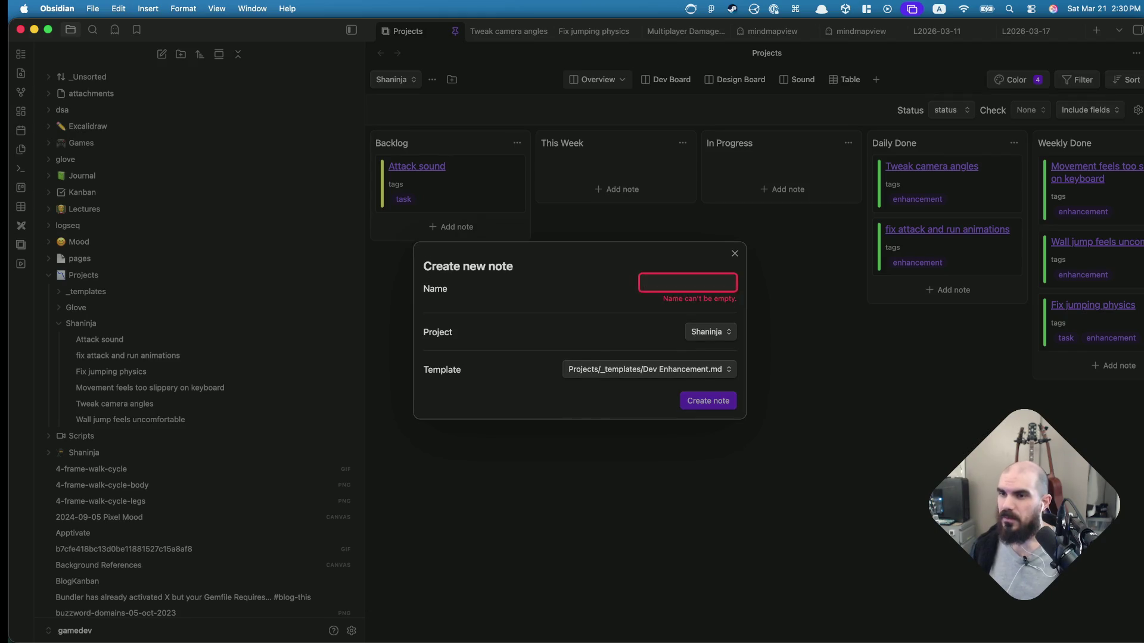
text(Dynamic camera)
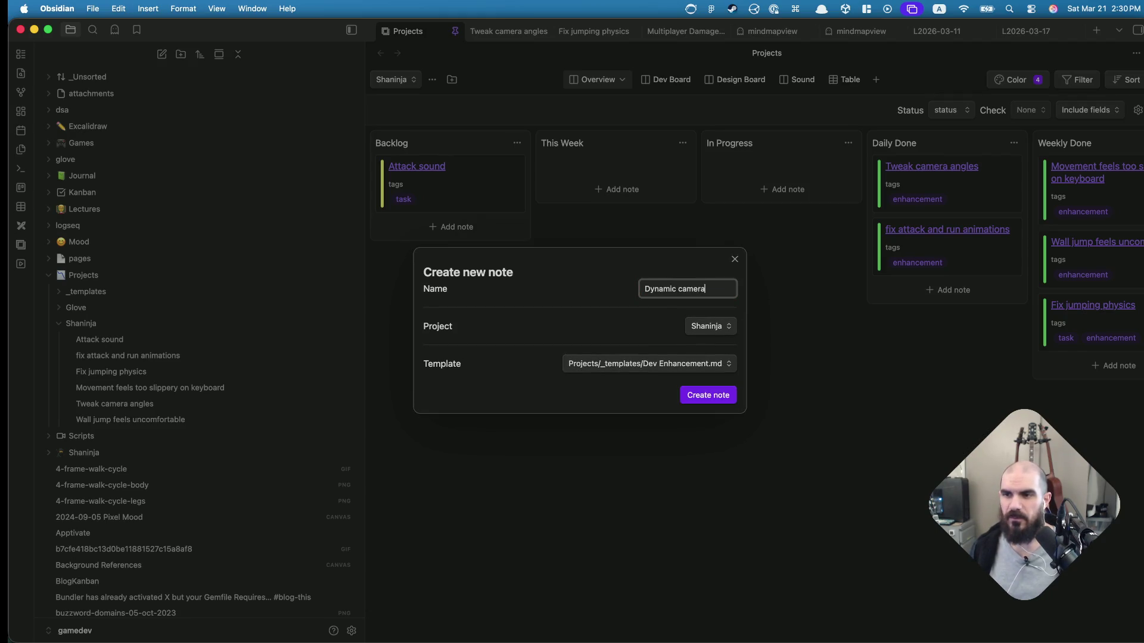
text( angles)
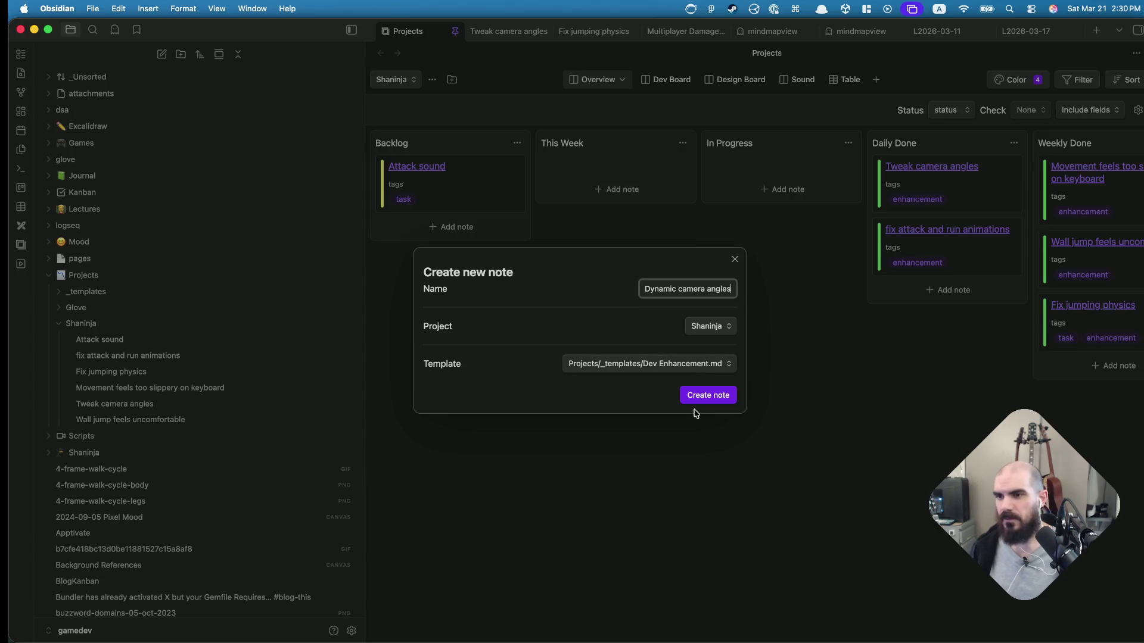
text(?)
click(733, 401)
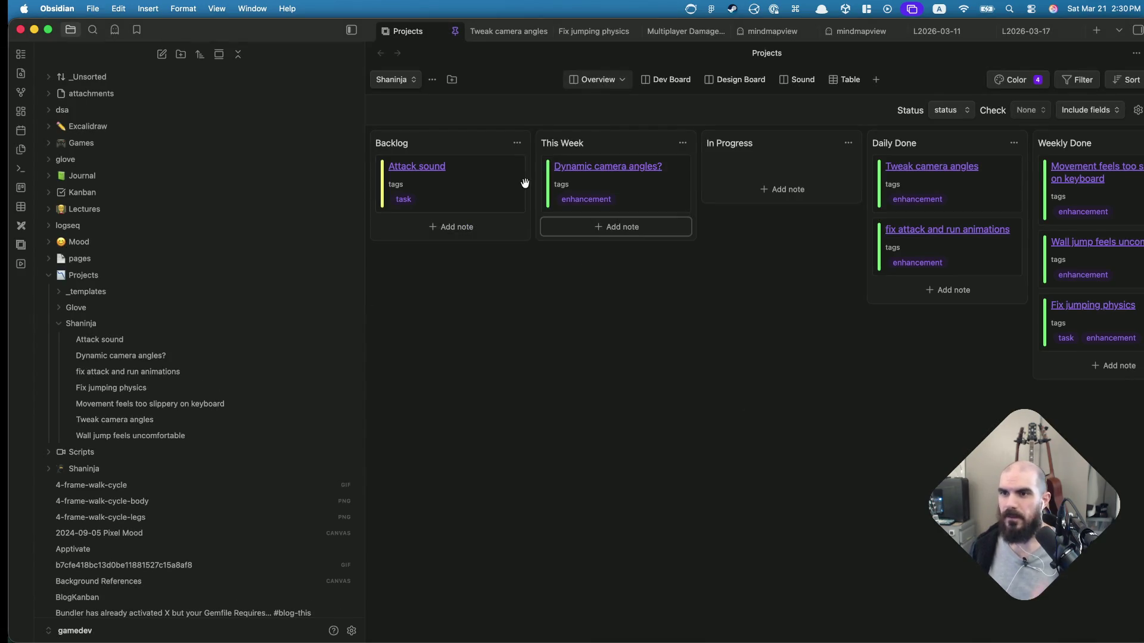
Write the note's description about dynamic camera ortho size based on environmental triggers and begin a numbered list
click(617, 174)
key(Escape)
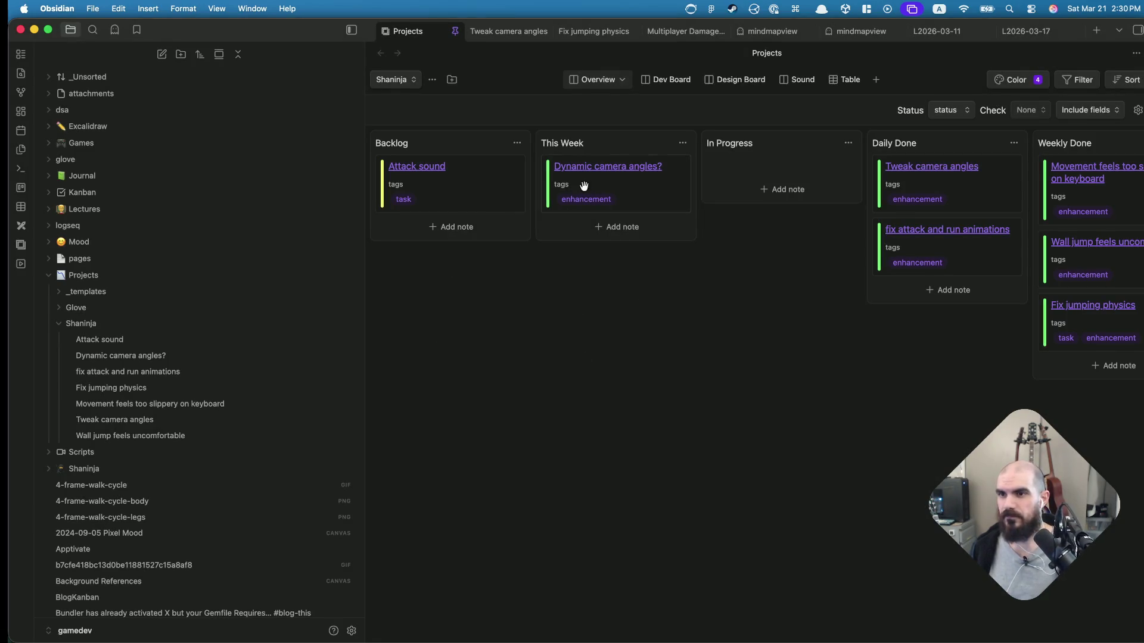
click(588, 167)
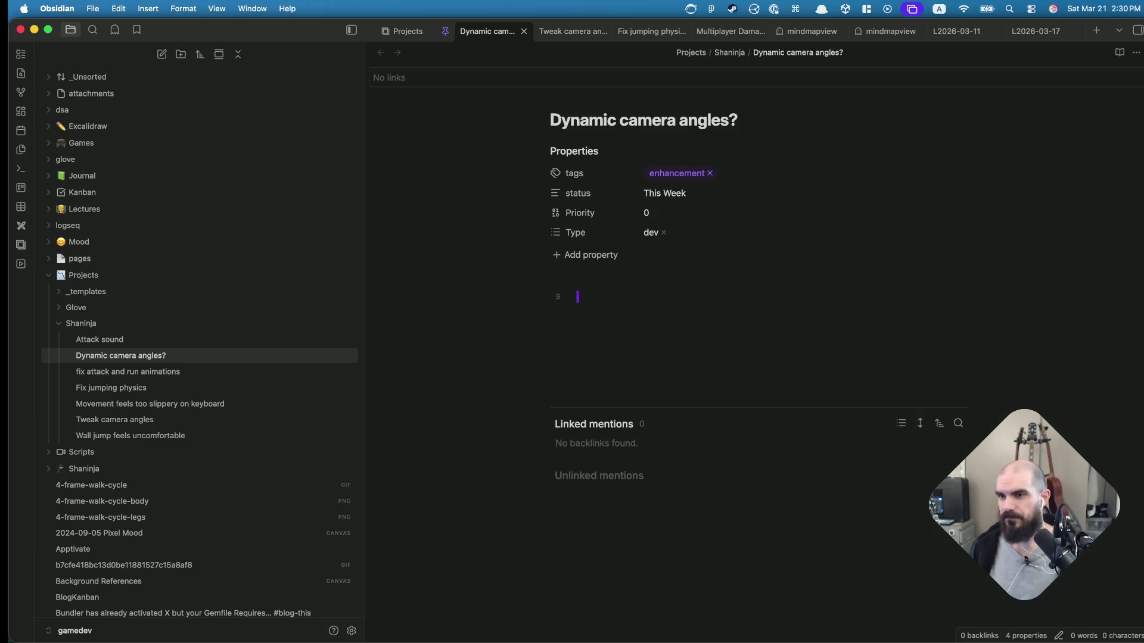
text(1 E)
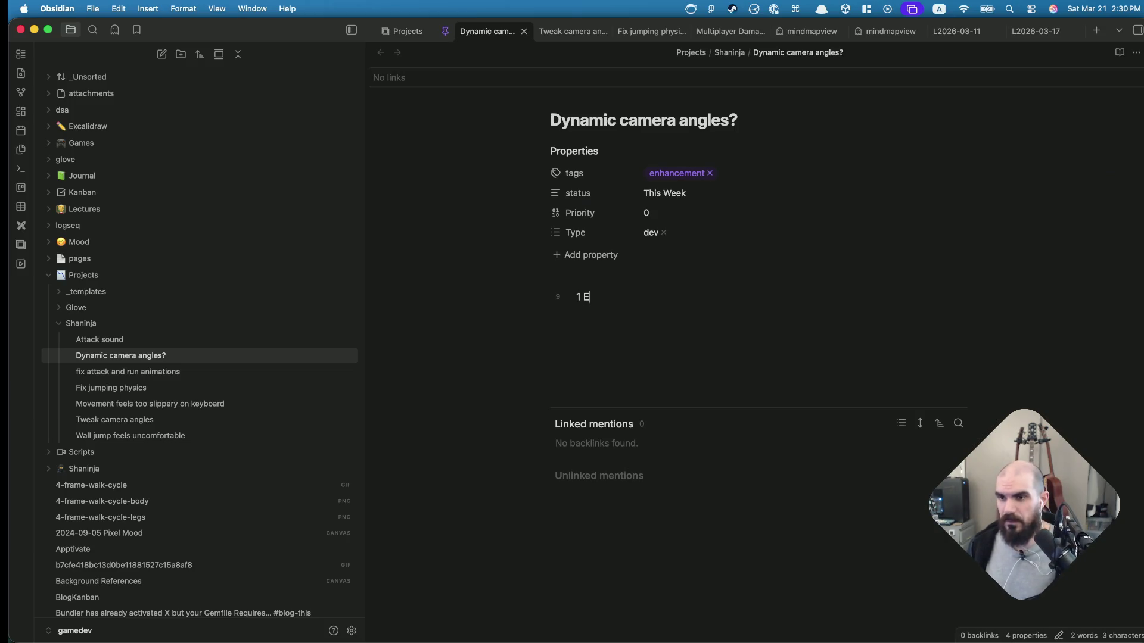
text(Sug)
key(BackSpace)
key(BackSpace)
key(BackSpace)
key(BackSpace)
text(Explore)
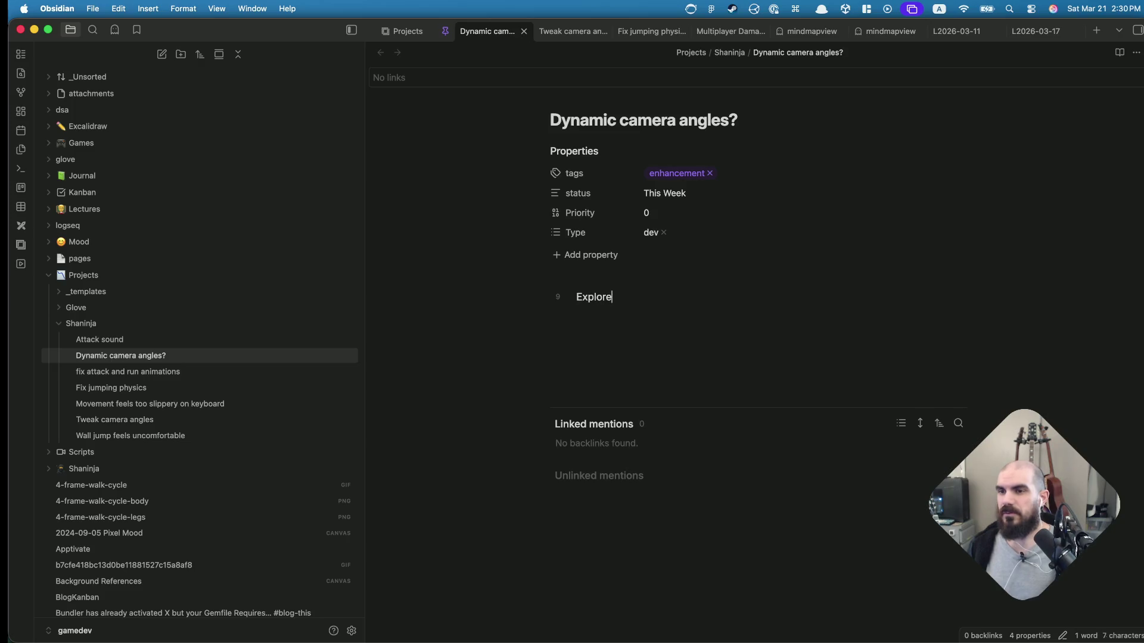
text( the idea of u)
text(d)
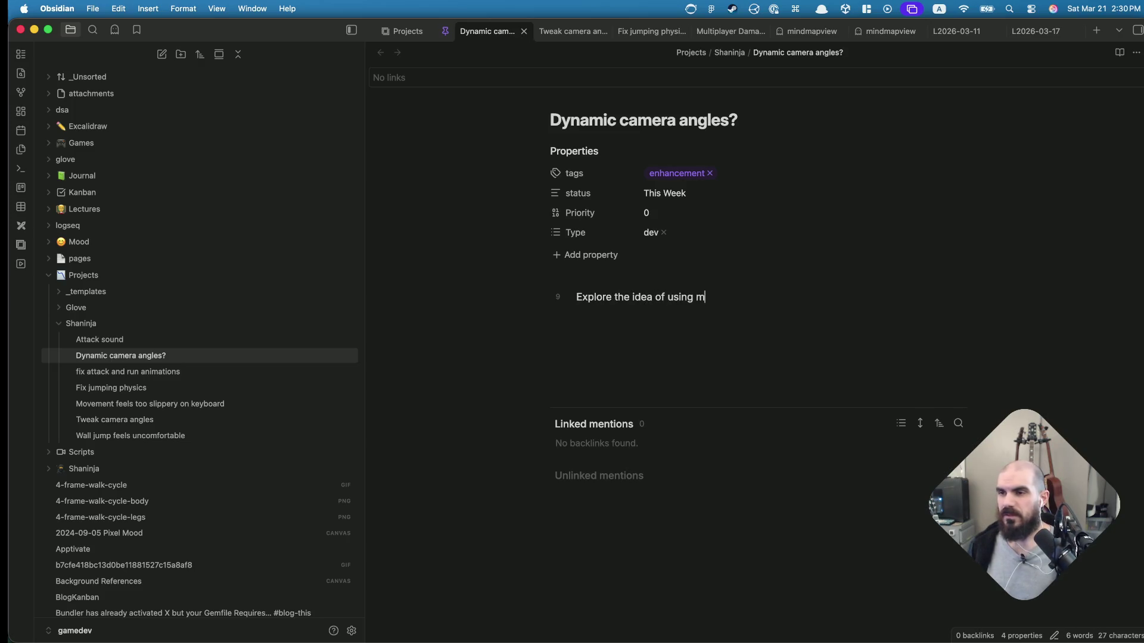
key(BackSpace)
text(dynamic cam)
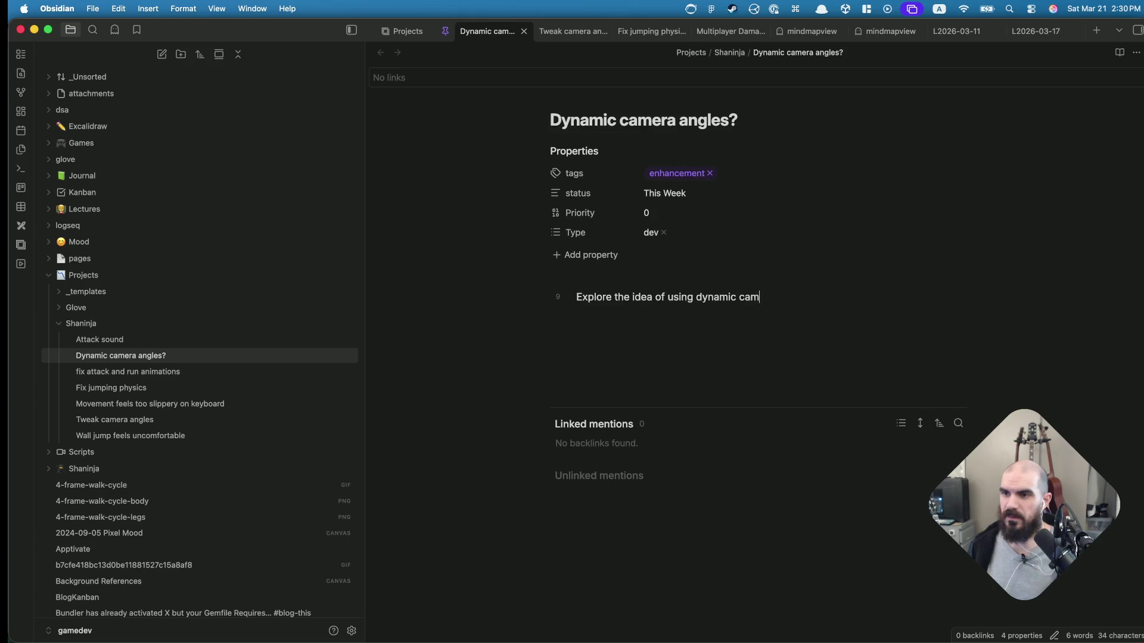
text(era ortho size b)
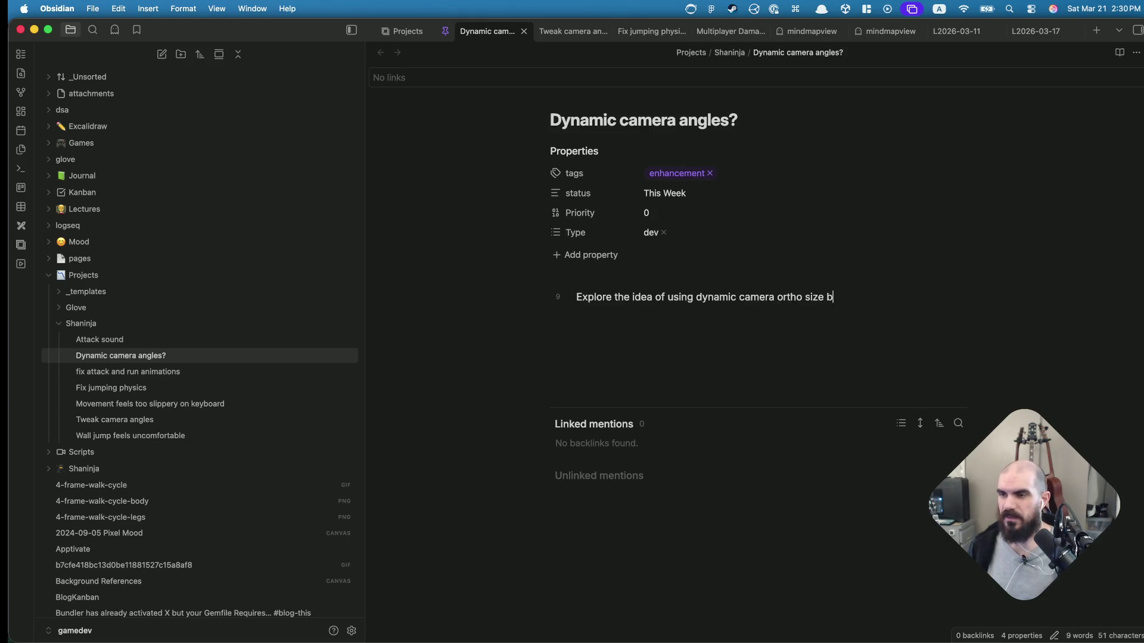
text(ased on en)
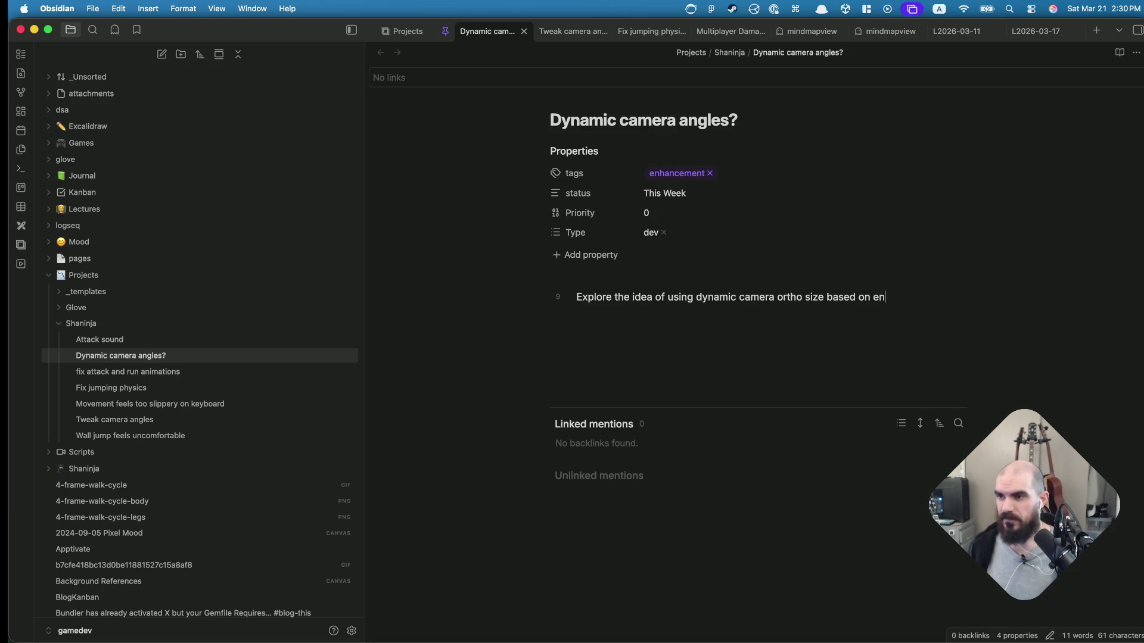
text(vironmental triggers.)
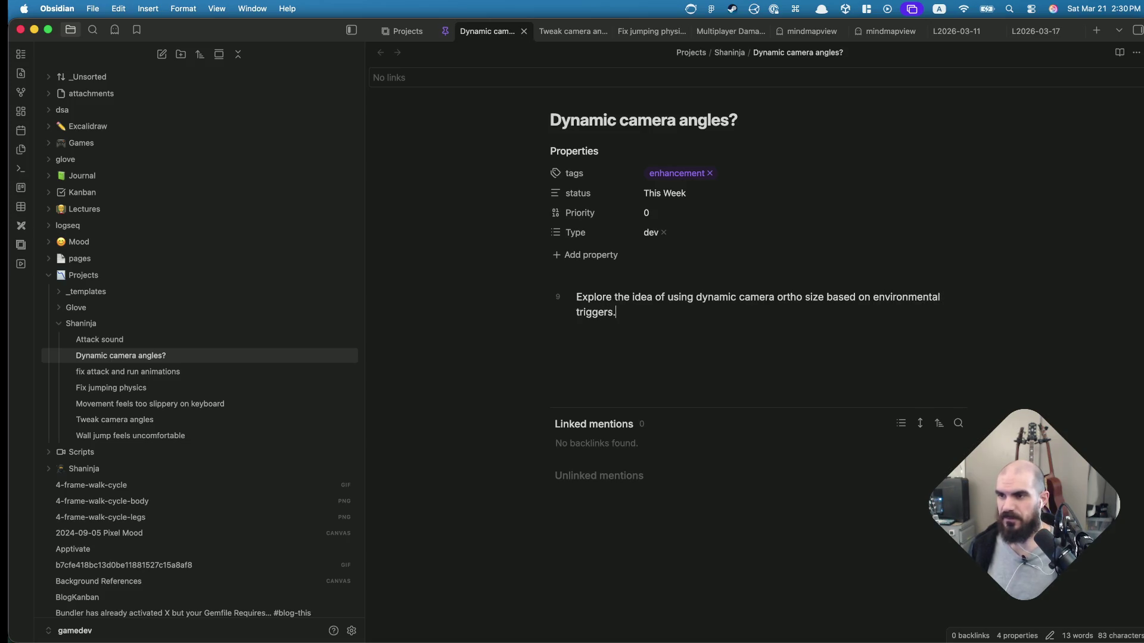
key(Return)
key(Return)
text(1. Make )
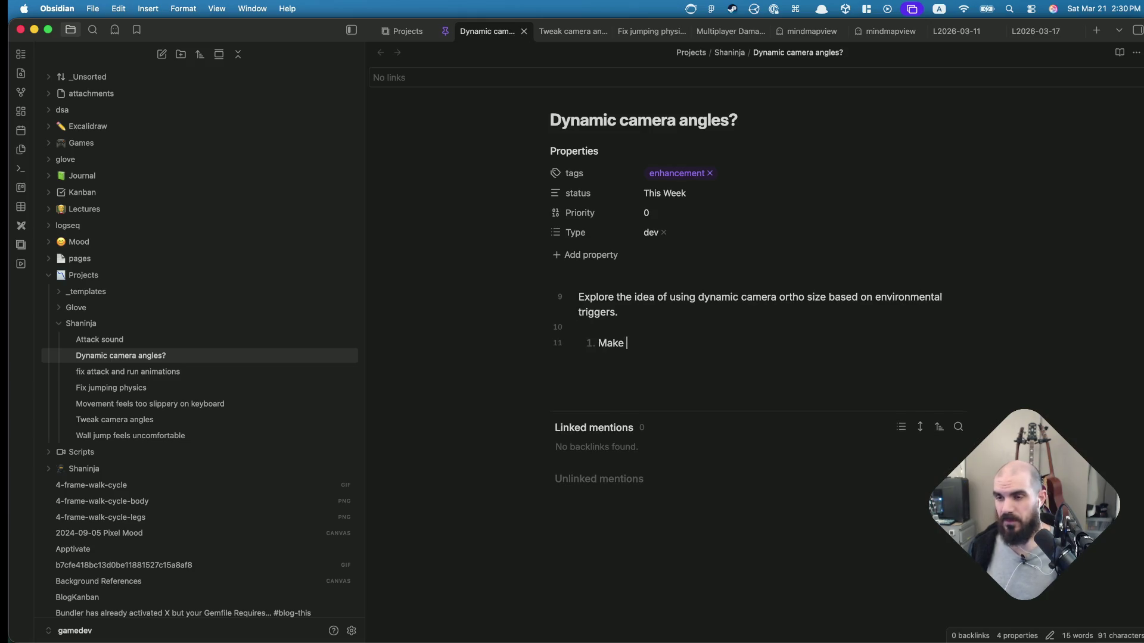
text(boss battles easier to)
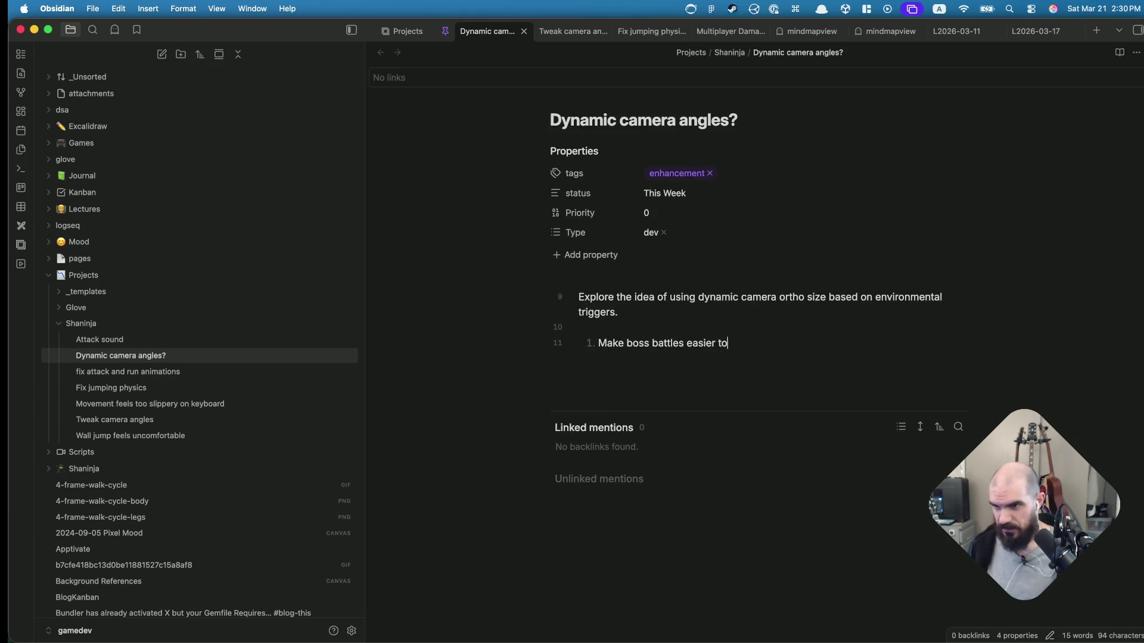
text( manage)
Add list items 2 and 3 on tuning level difficulty and LDtk triggers
key(Return)
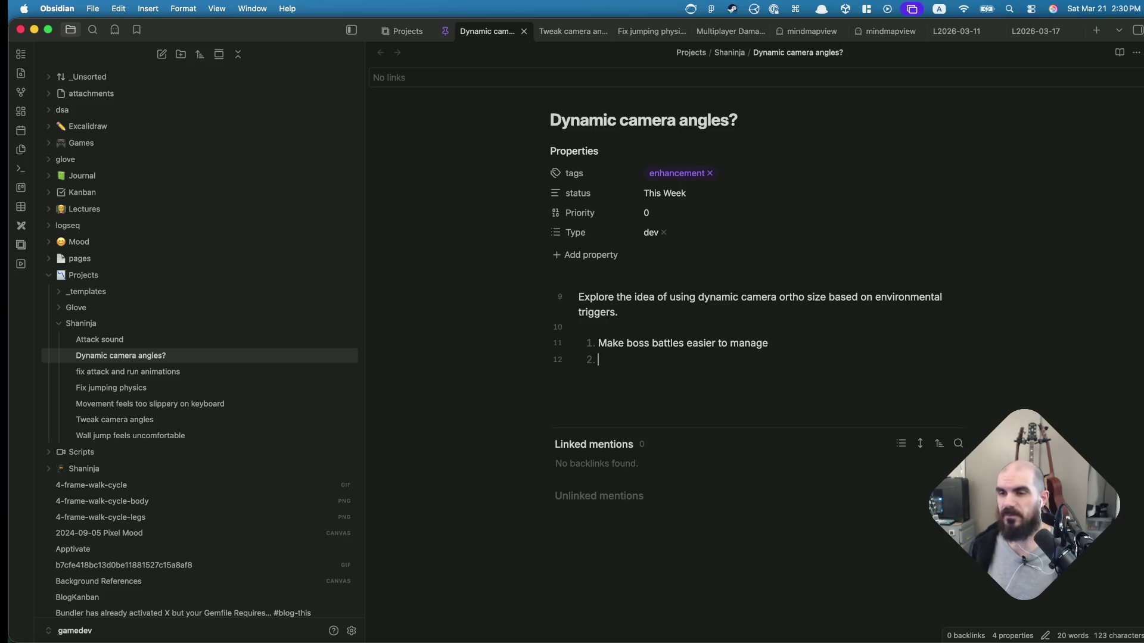
text(M)
key(BackSpace)
text(Make ce)
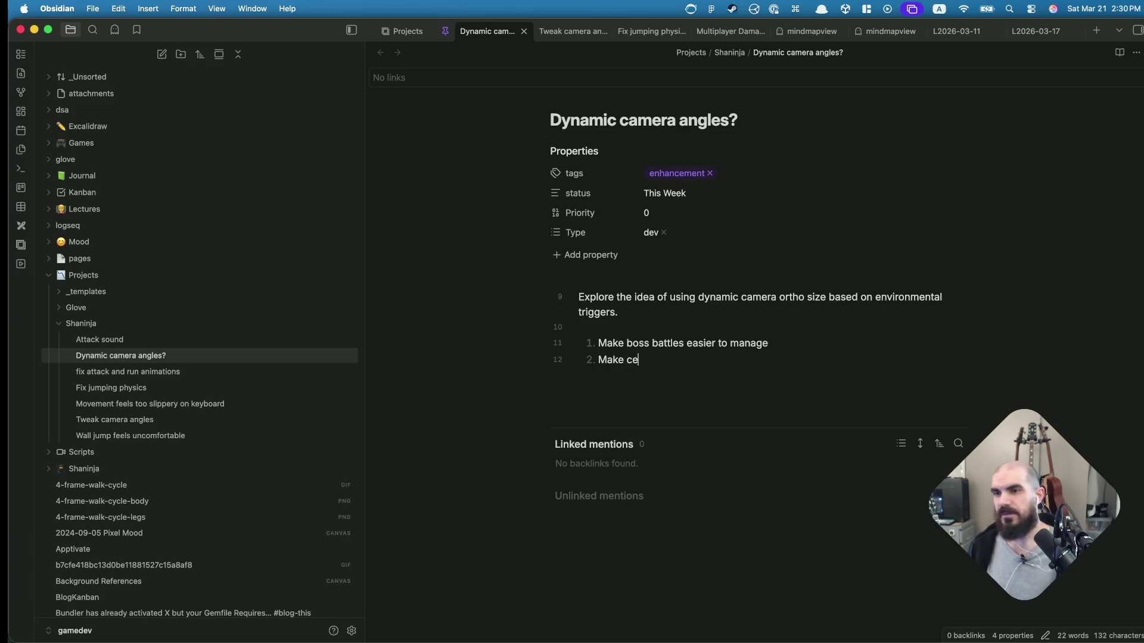
text(rtain levels easier/mor)
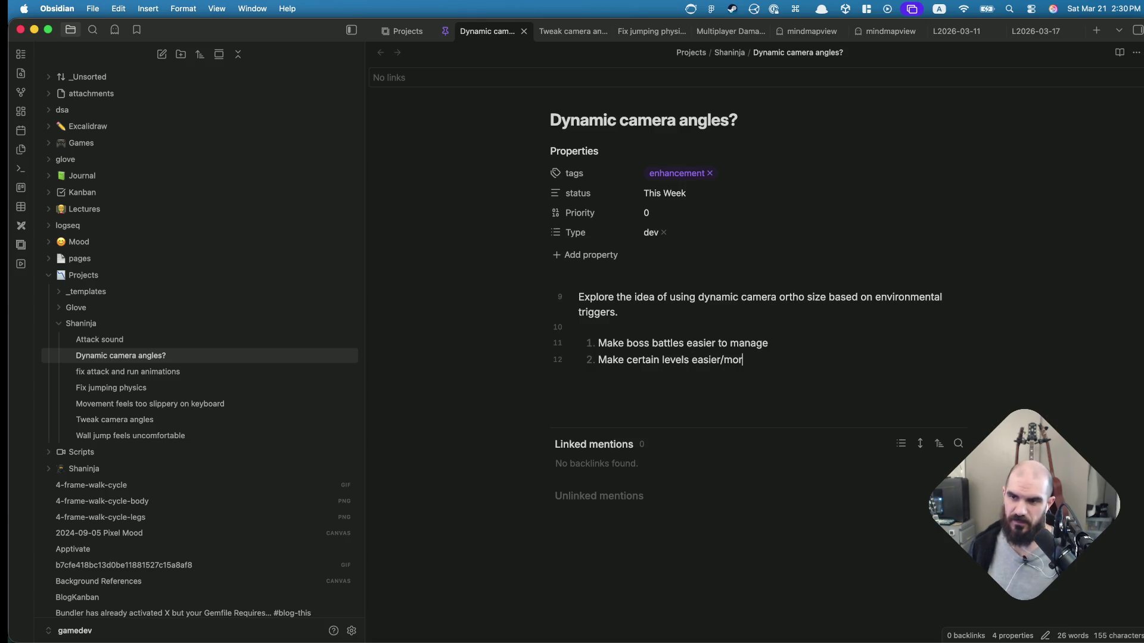
text(e difficult to manage)
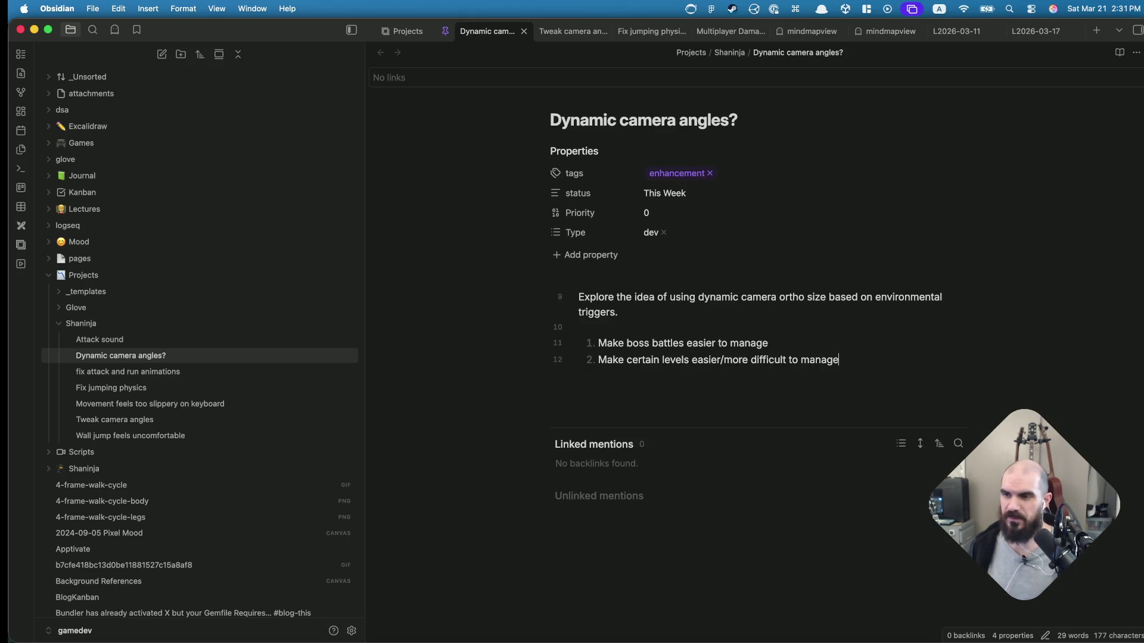
key(Return)
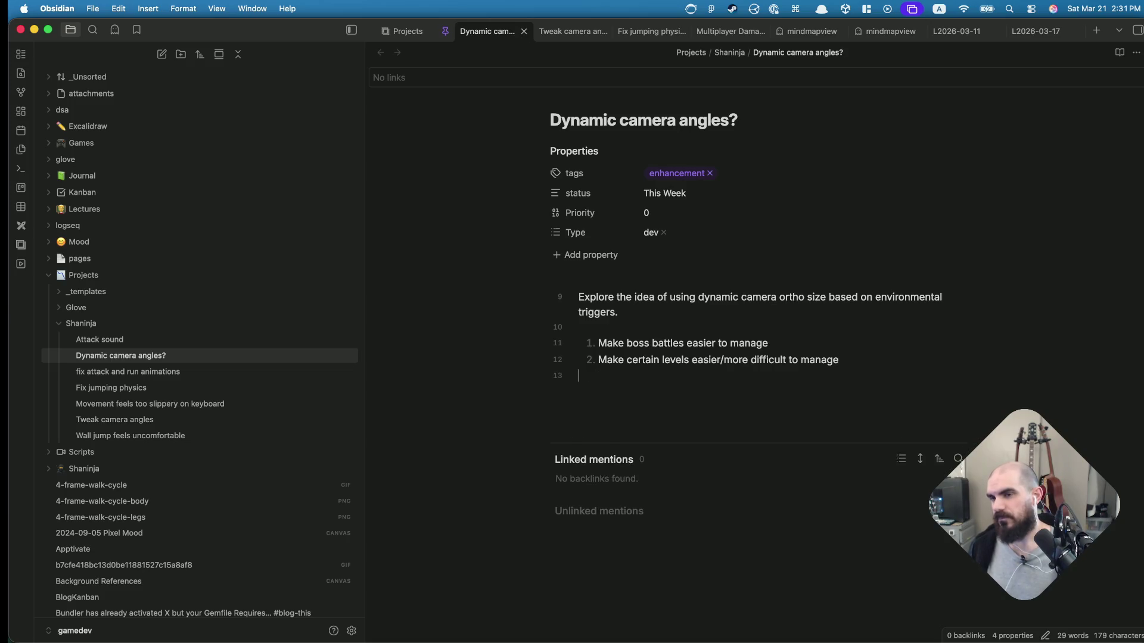
text(3. 3)
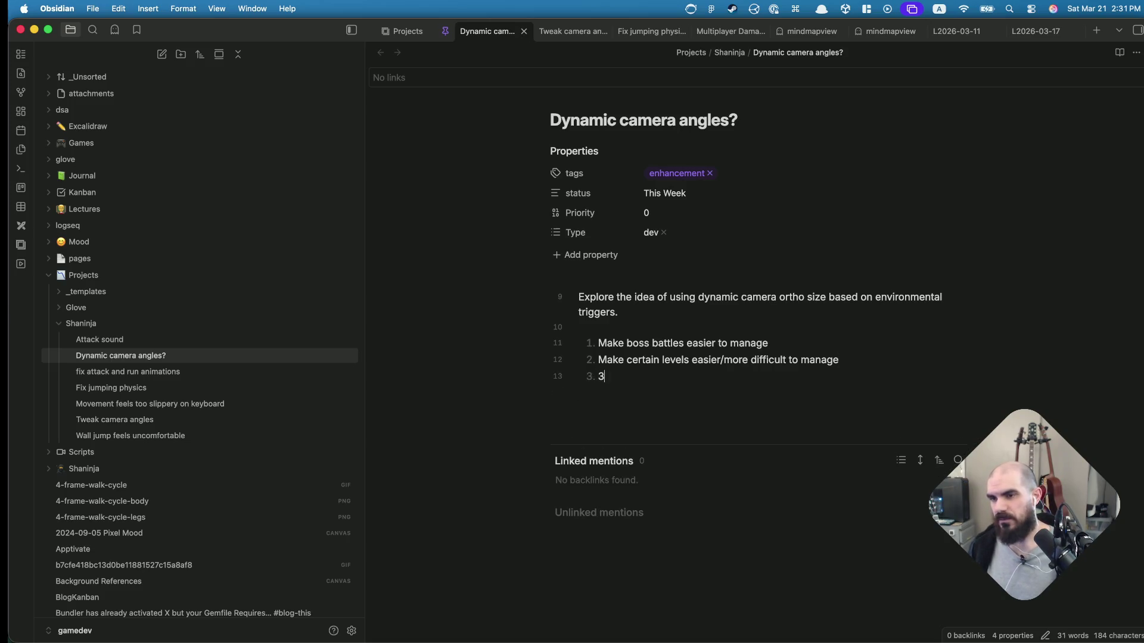
text(LDt)
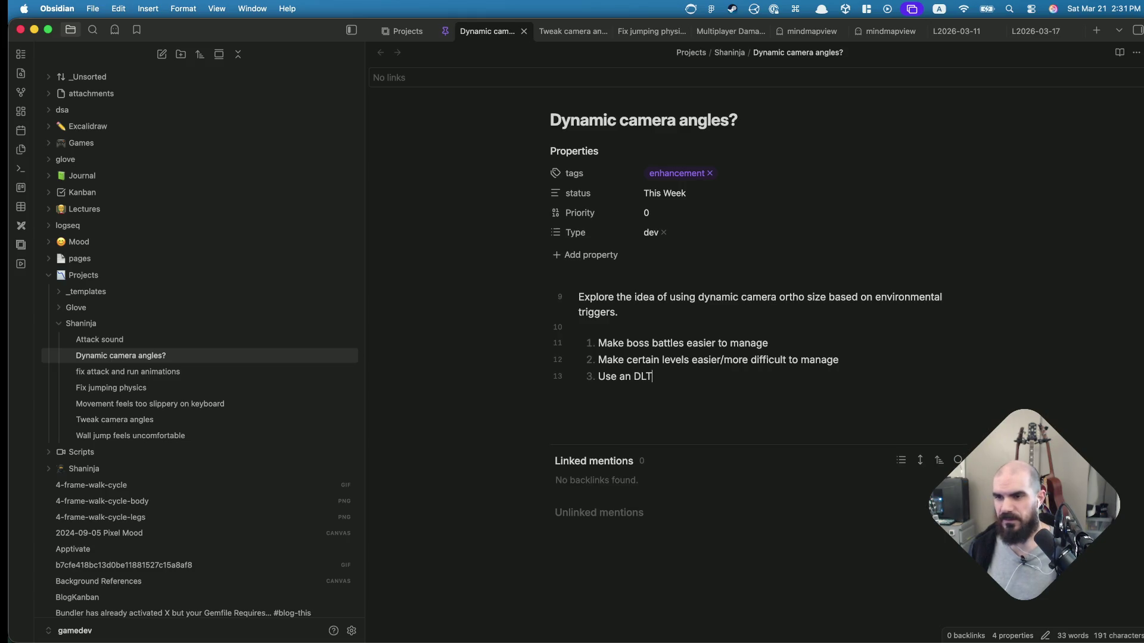
key(BackSpace)
key(BackSpace)
key(BackSpace)
text(LDtk )
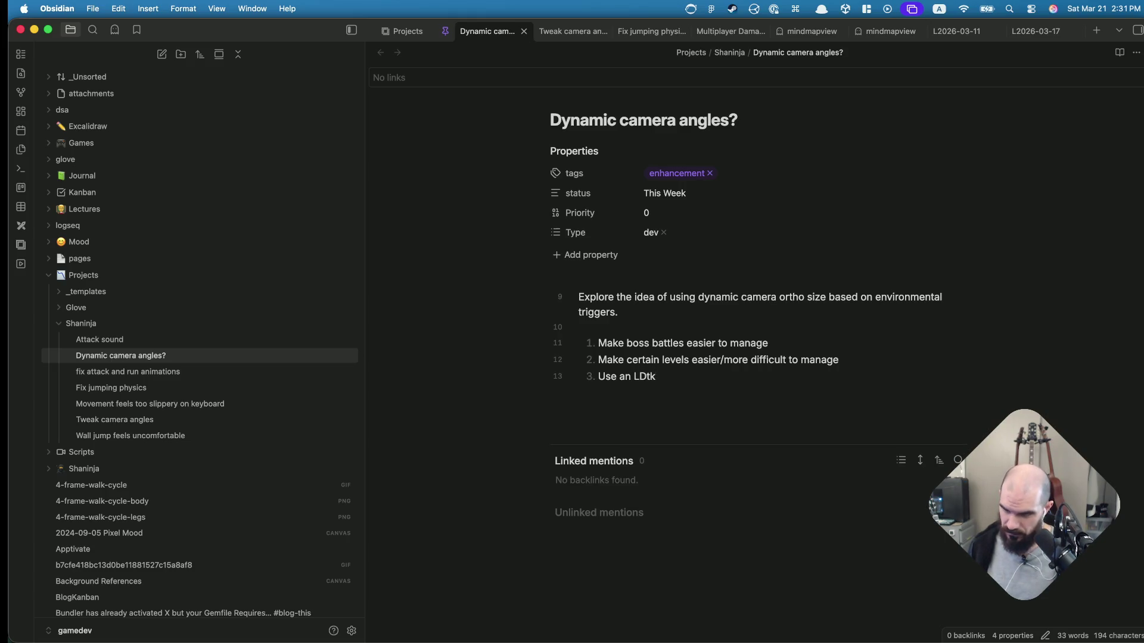
text(trigger )
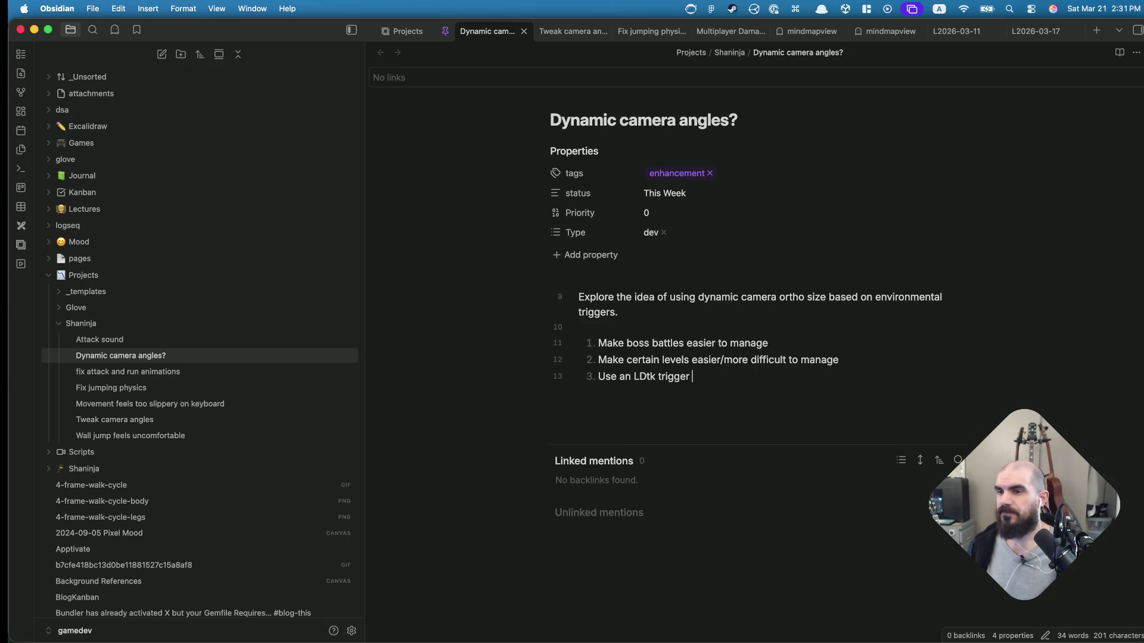
text(to change the )
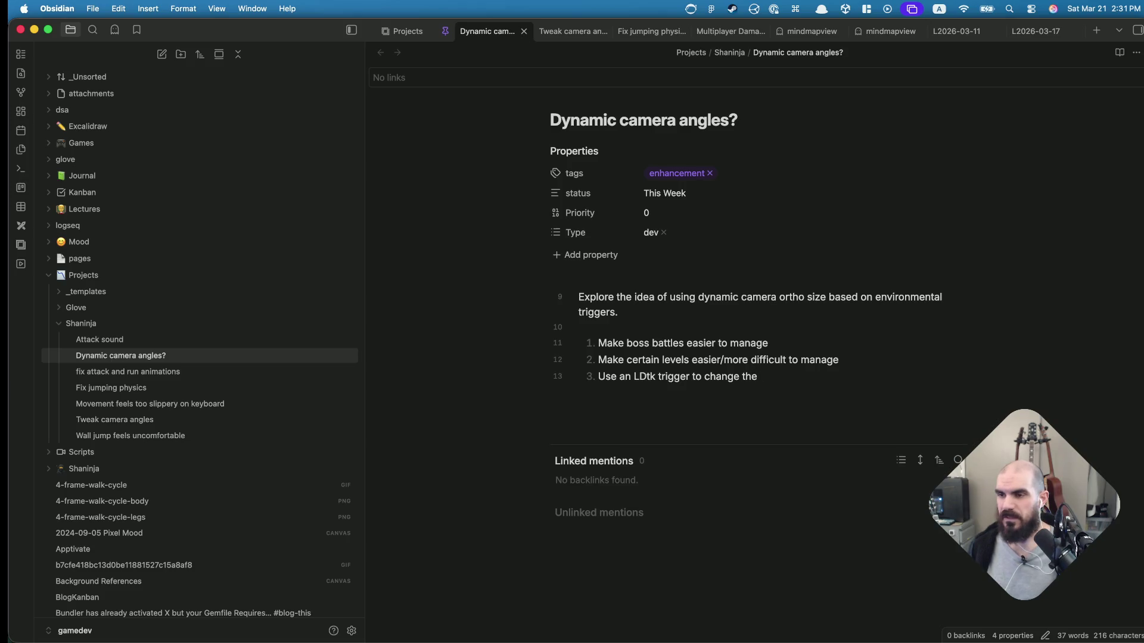
text(angles dynamically)
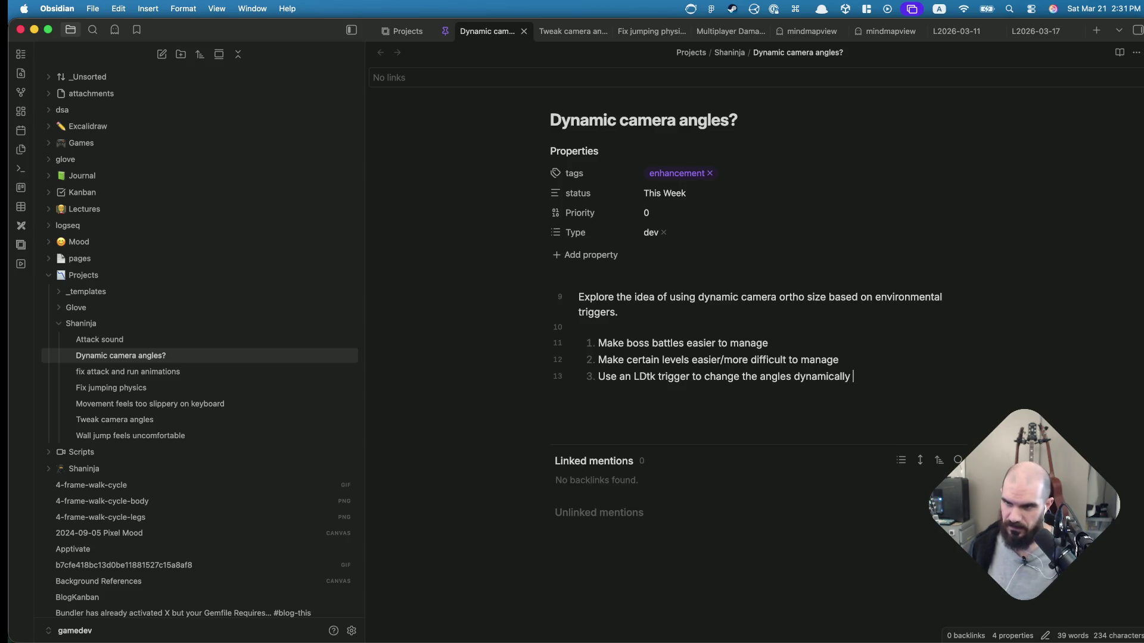
Reword item 3 to end "change the ortho size dynamically at runtime" and drop the empty fourth item
key(alt+BackSpace)
key(alt+BackSpace)
key(alt+BackSpace)
text(th)
key(BackSpace)
key(BackSpace)
text(the or)
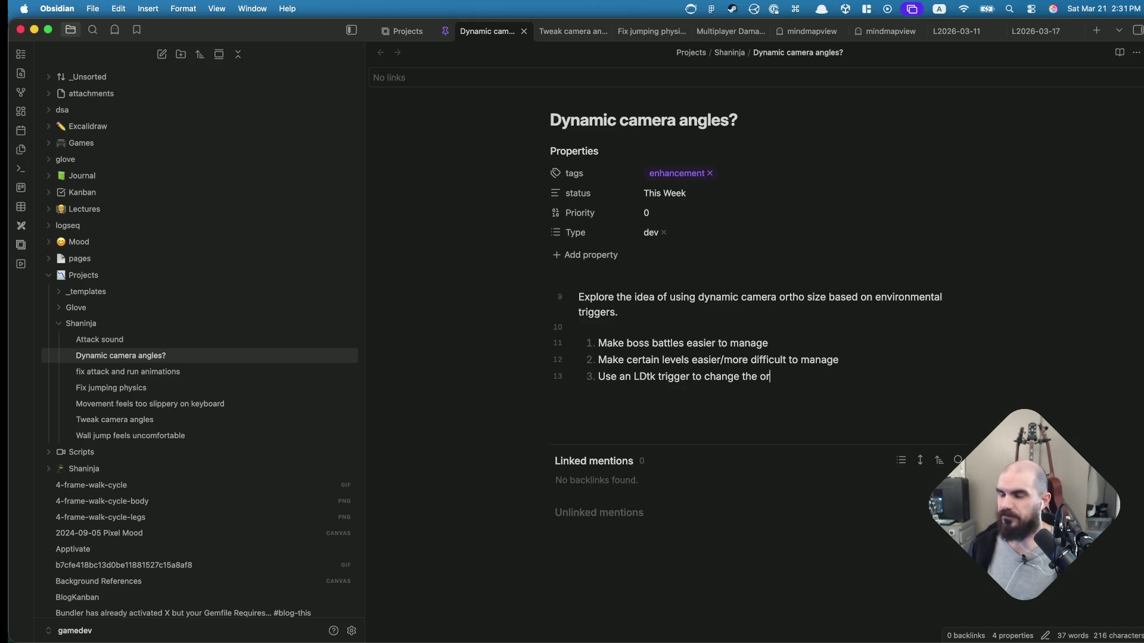
text(tho)
key(BackSpace)
text(dy)
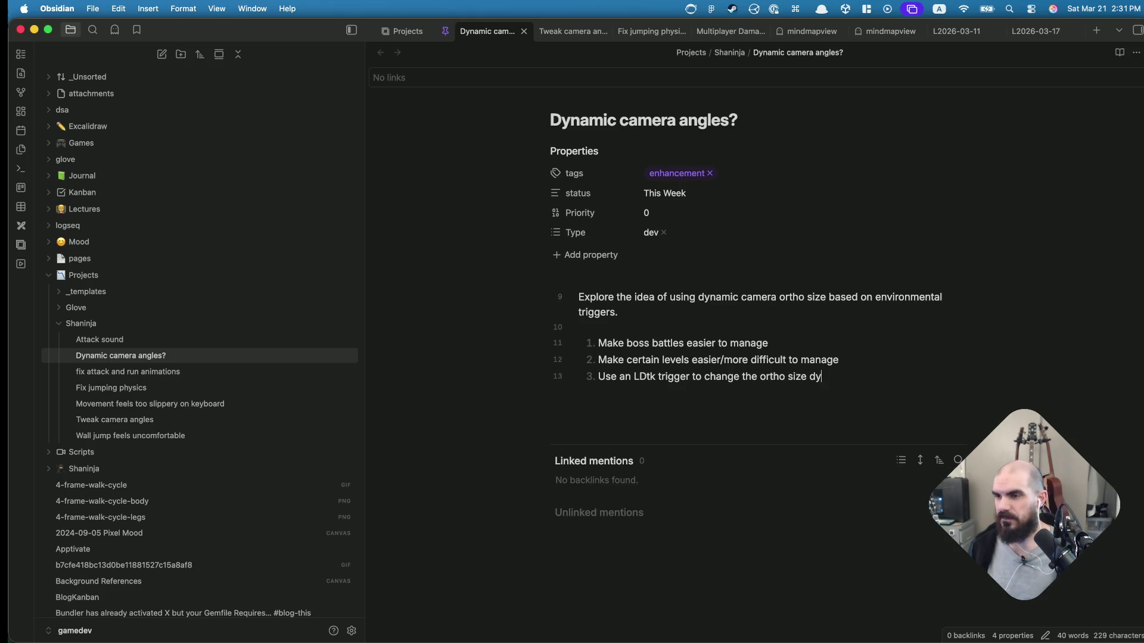
text(namically at runtime)
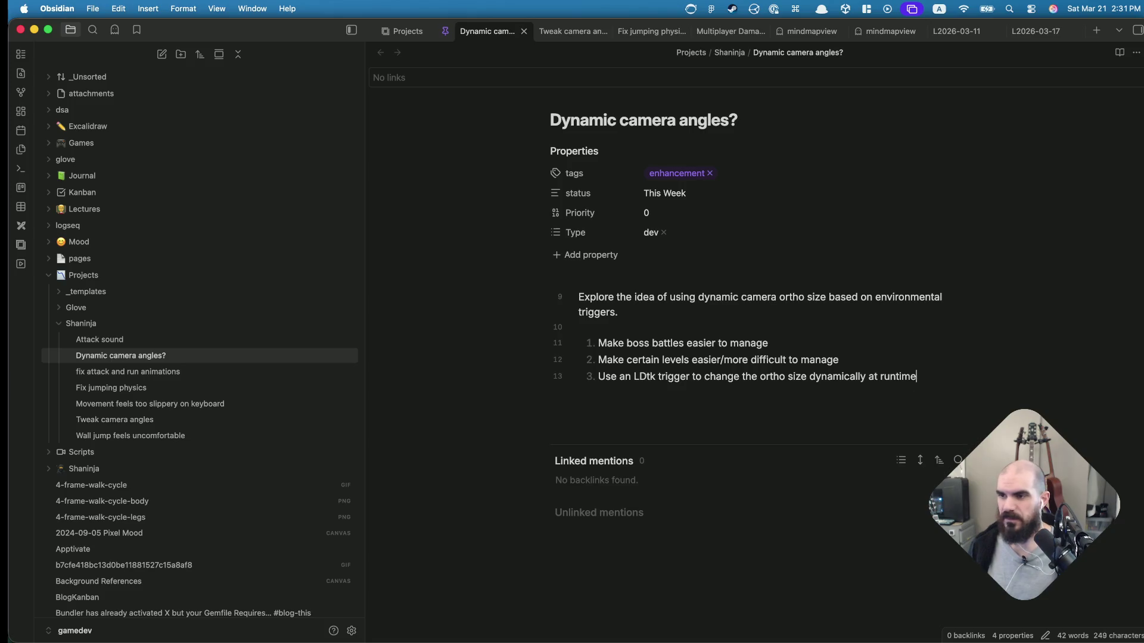
key(Return)
key(BackSpace)
key(BackSpace)
key(BackSpace)
key(Return)
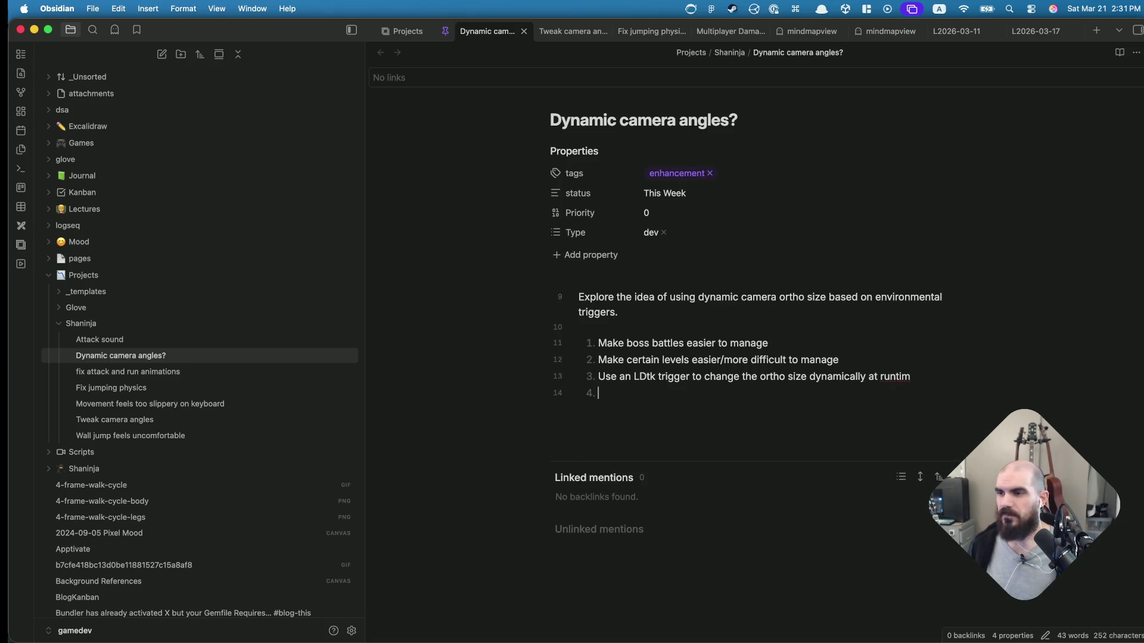
key(BackSpace)
key(BackSpace)
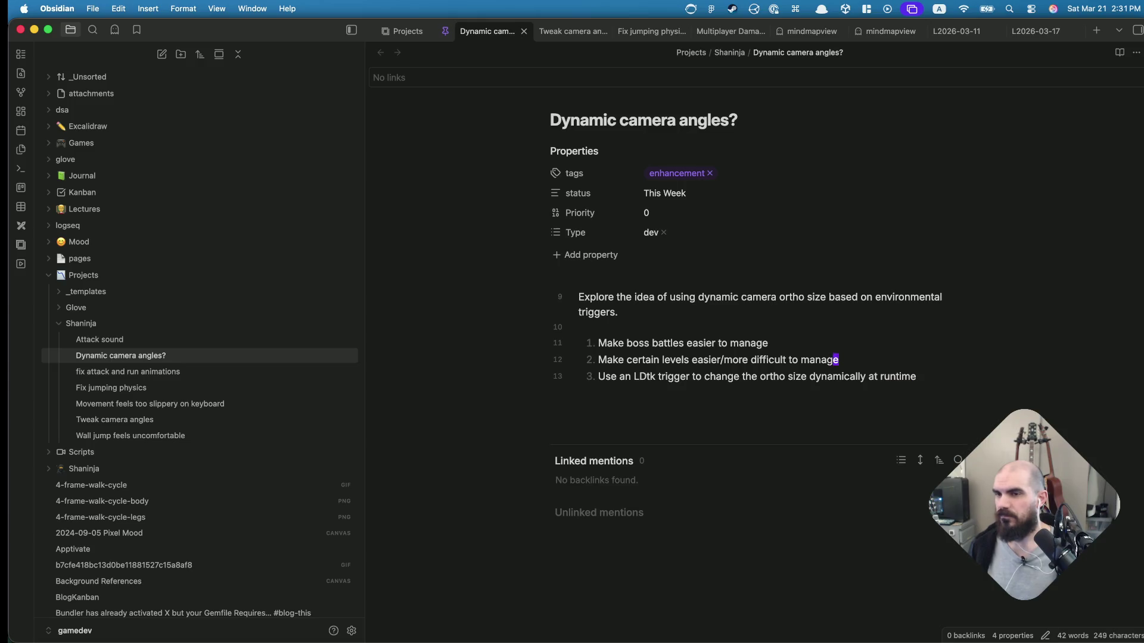
Insert two blank lines above the numbered list
key(Up)
key(Up)
key(Up)
key(Return)
key(Return)
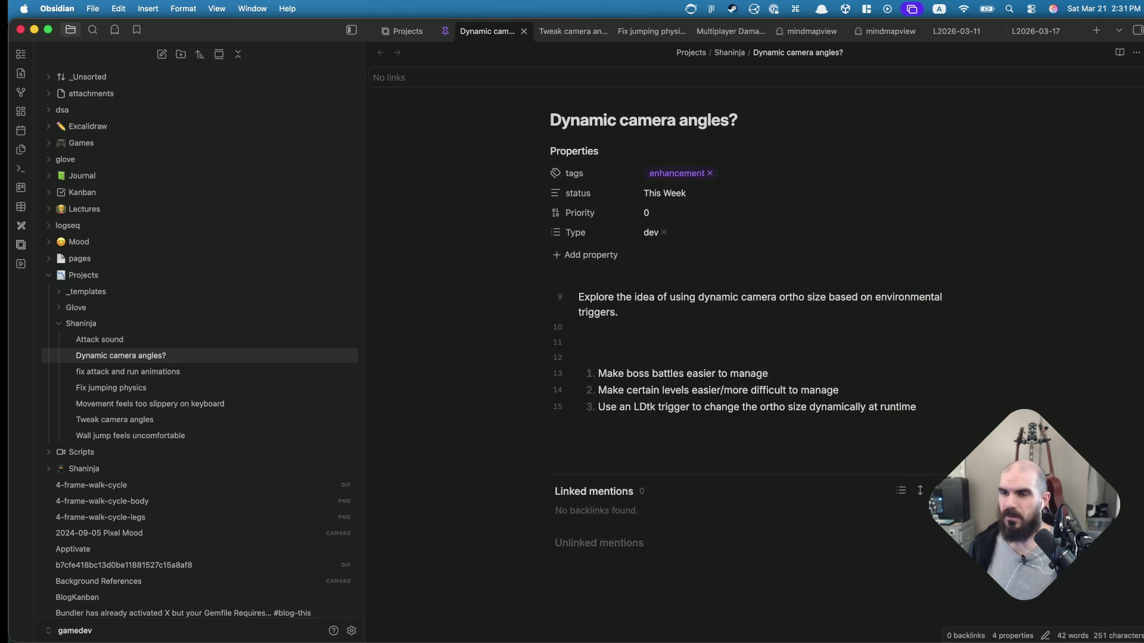
Insert a Note callout above the list and title it "Player Camera"
key(super+p)
text(callout)
key(Return)
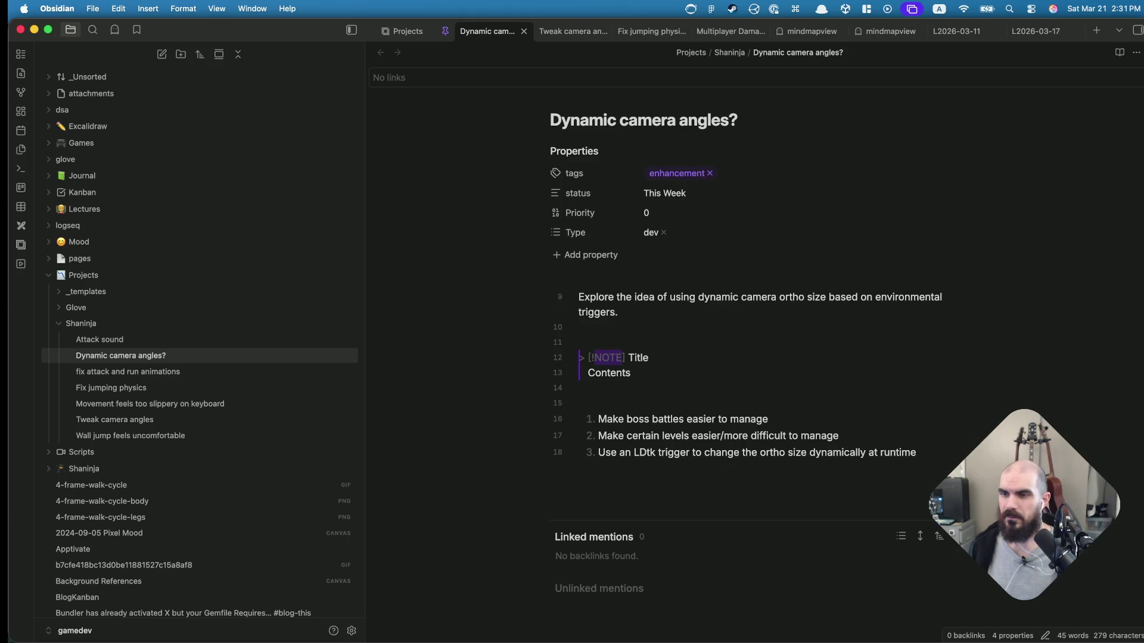
key(Tab)
key(shift+Tab)
key(Right)
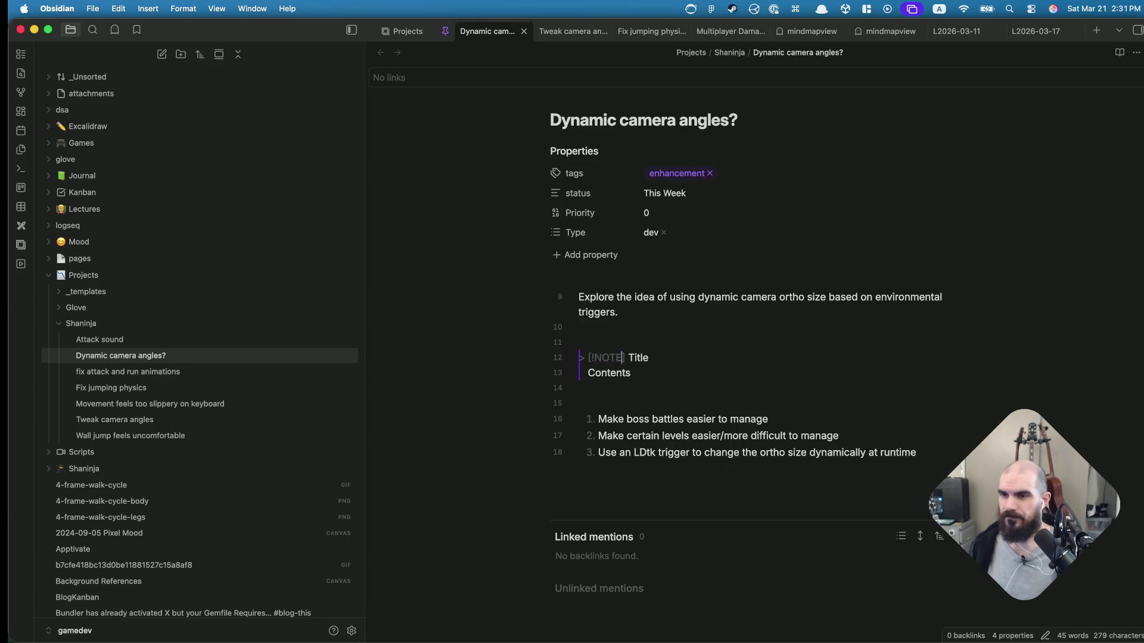
key(shift+alt+Left)
text(P)
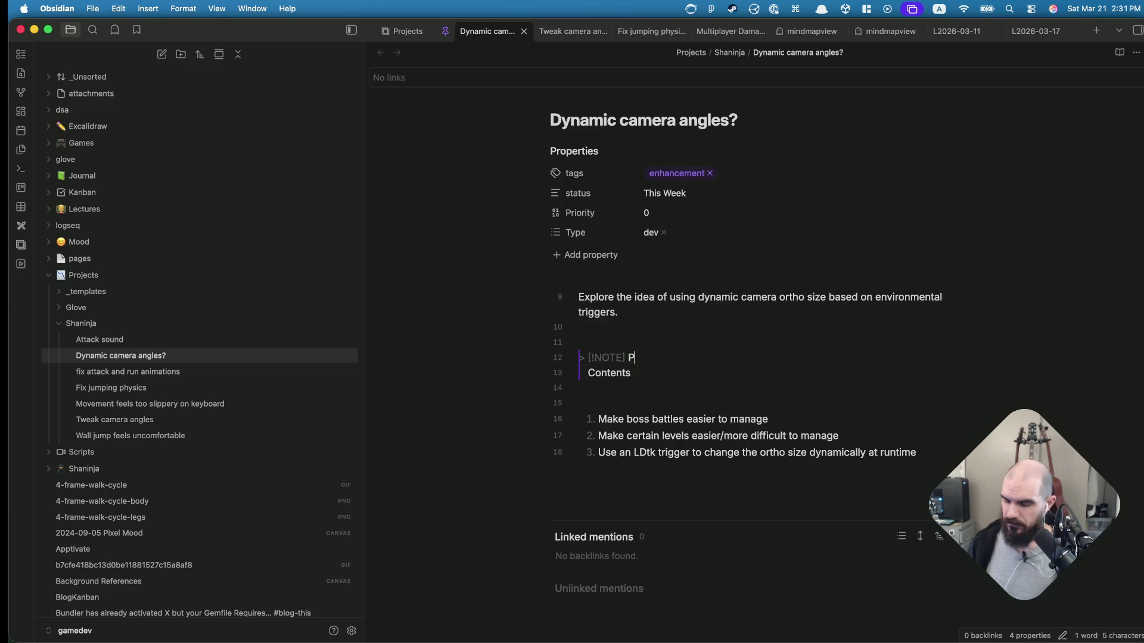
text(layer Camera)
Set the callout contents to "Player camera is on the **Ninja** object"
key(Down)
key(alt+BackSpace)
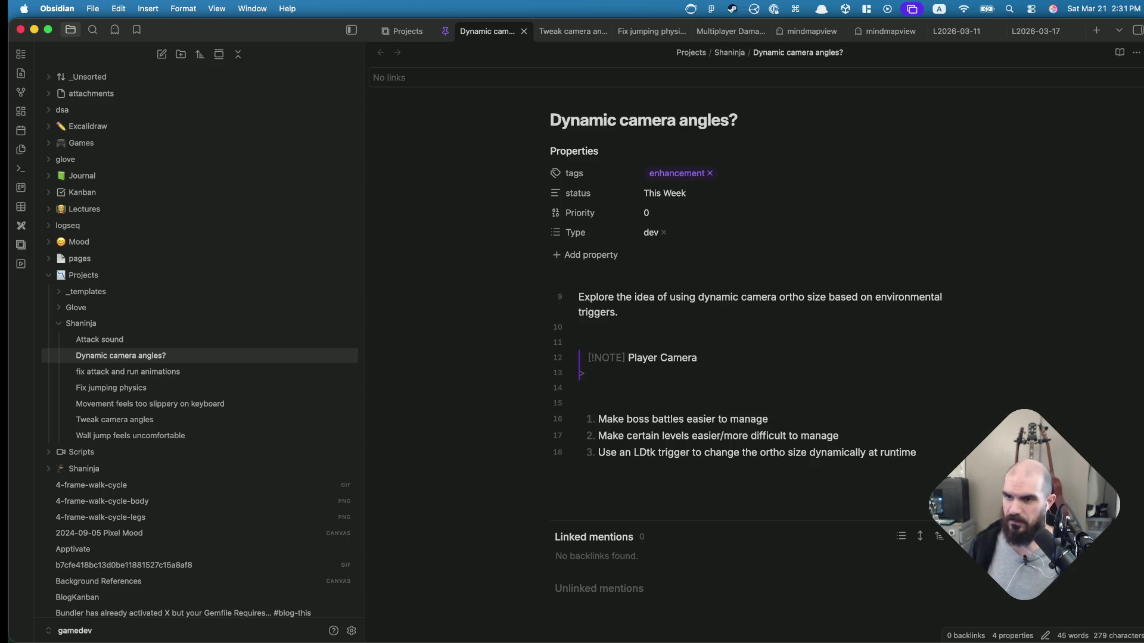
text(Okat)
key(alt+BackSpace)
text(P)
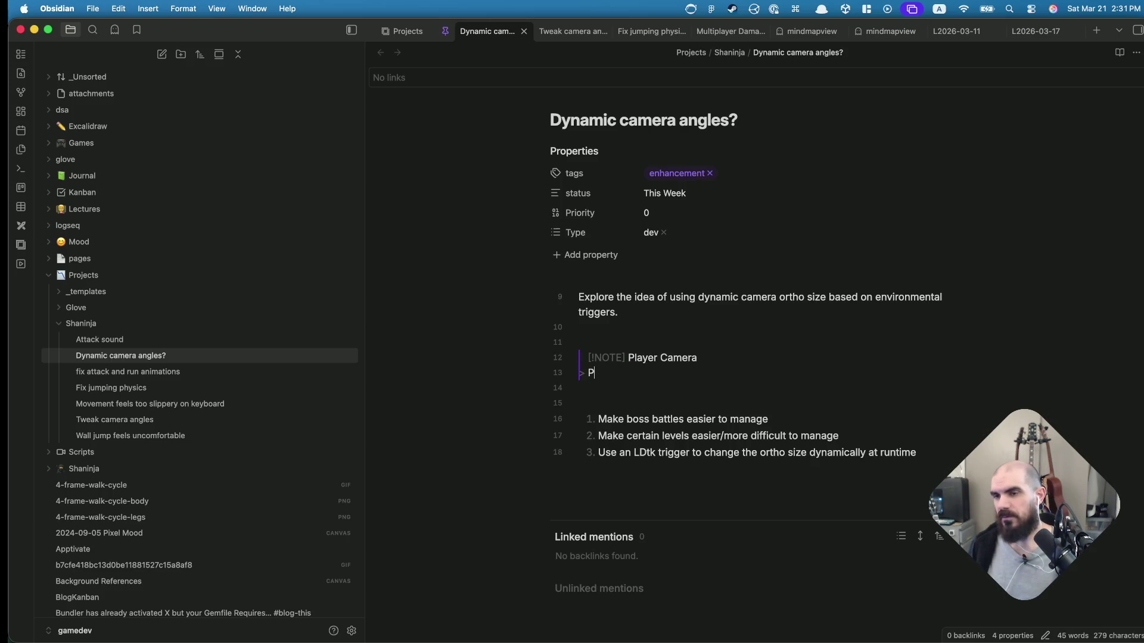
text(layer camera is on th)
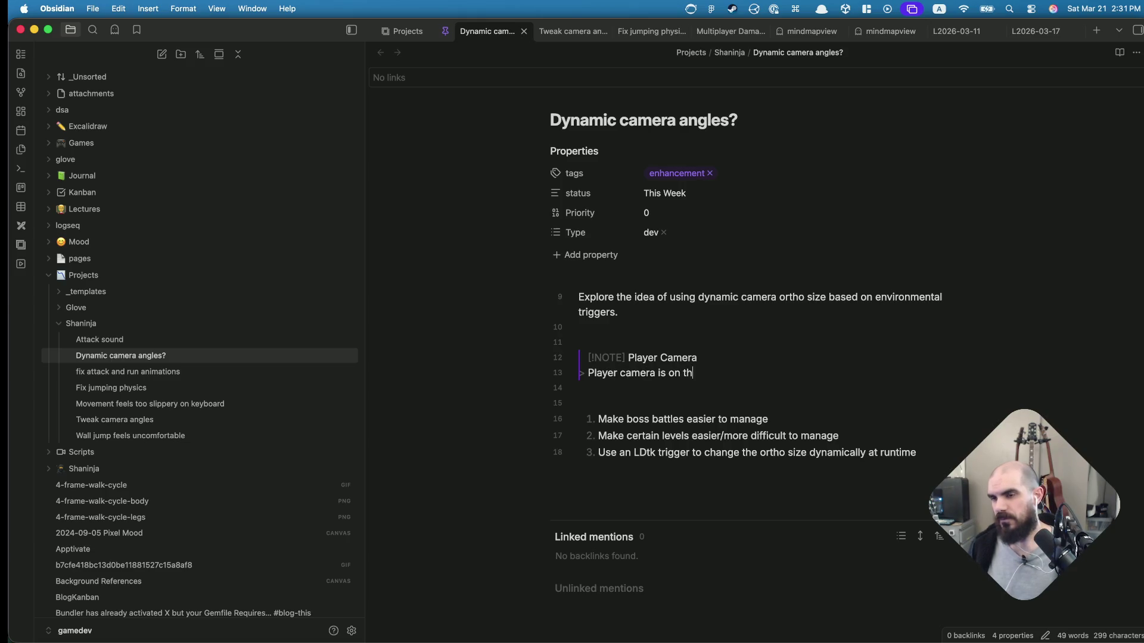
text(e Ninja object)
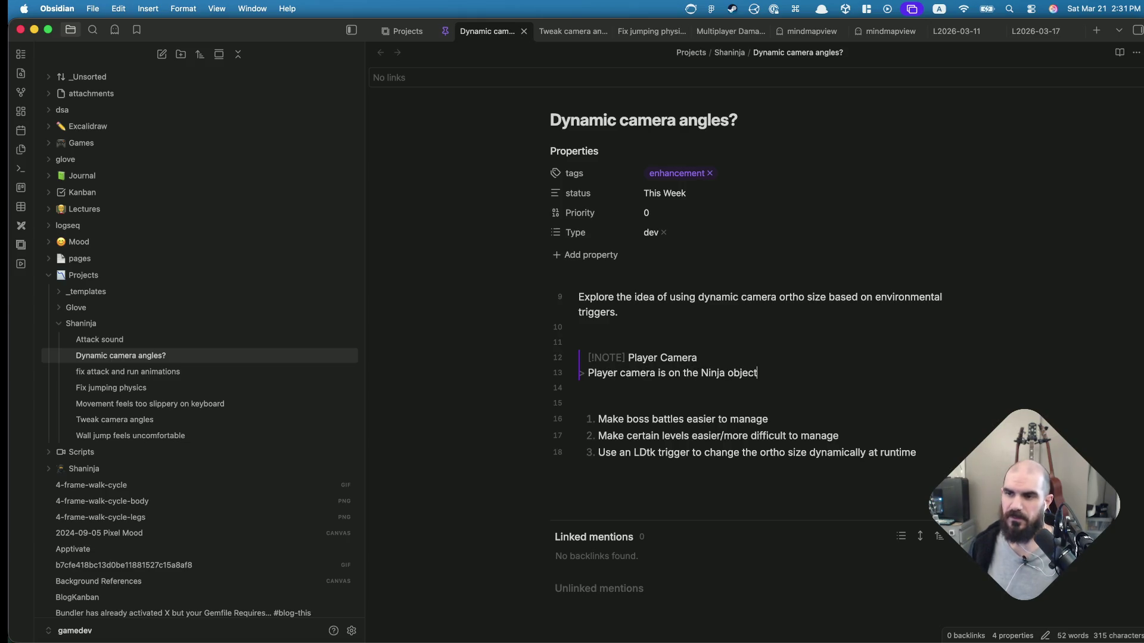
text(**)
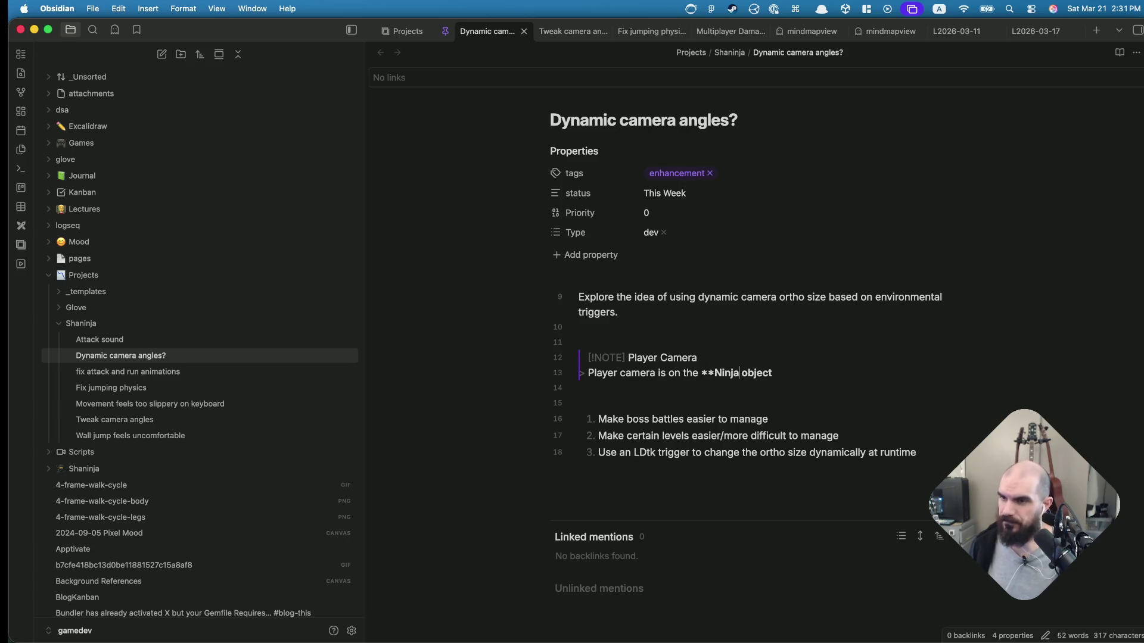
text(**)
key(Down)
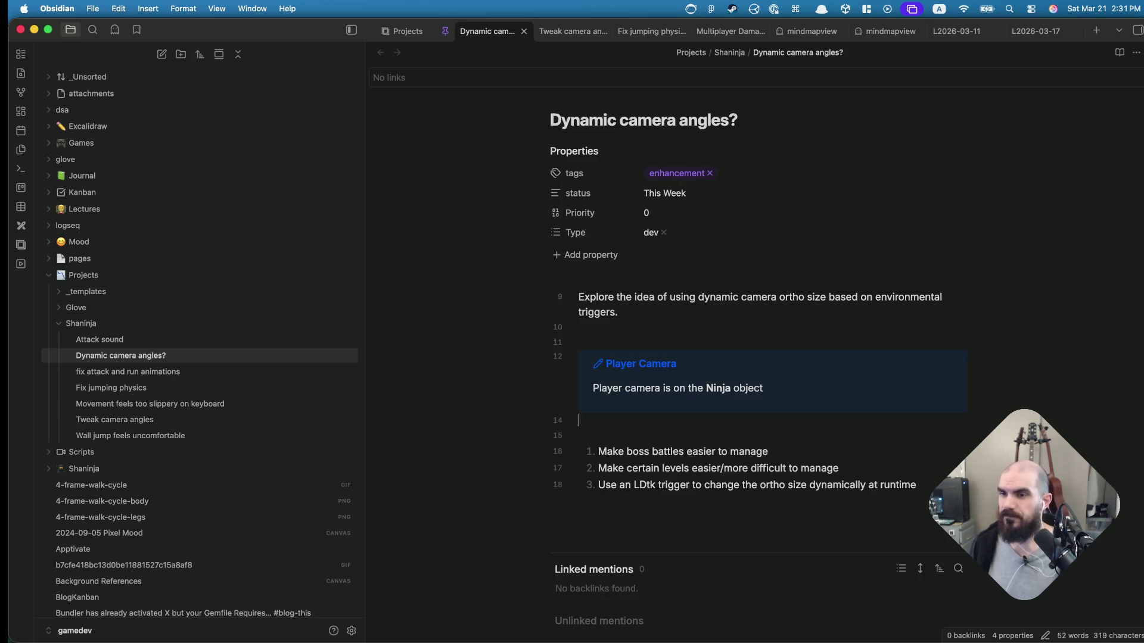
scroll(706, 438, down, 2)
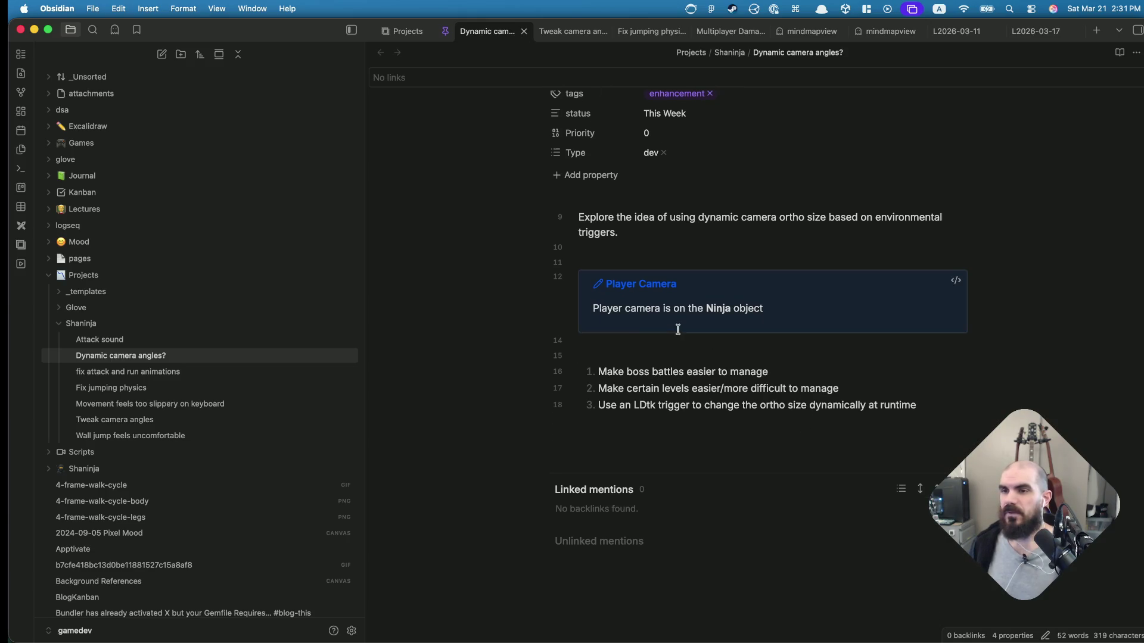
Delete the "Player Camera" title so the callout renders with the default Note heading
click(644, 285)
click(644, 283)
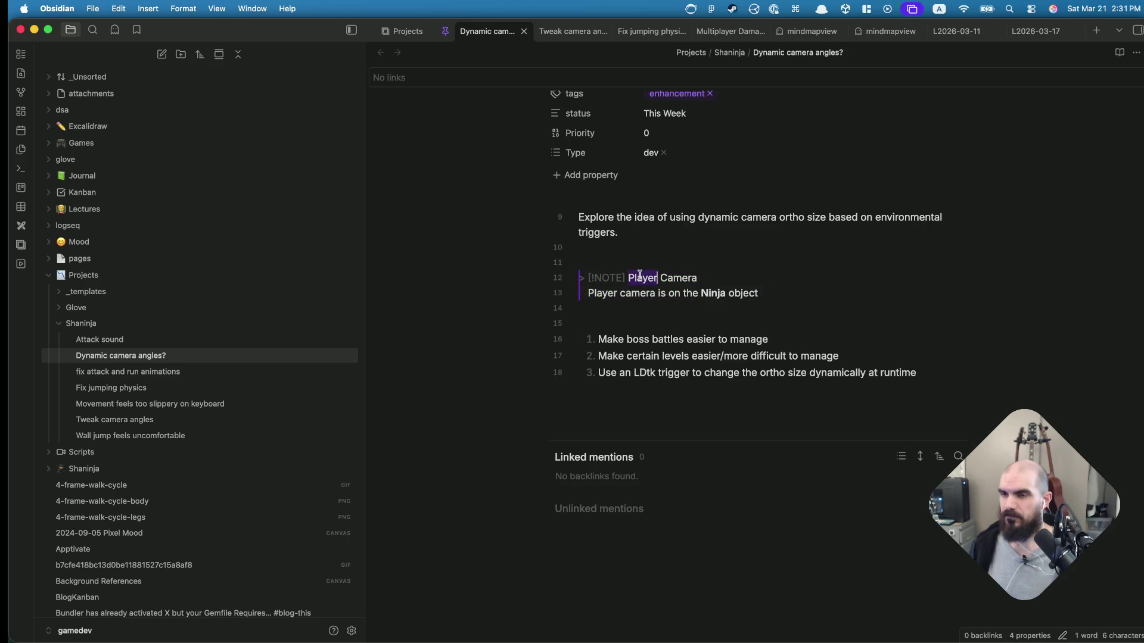
drag(628, 278, 698, 278)
key(BackSpace)
click(626, 371)
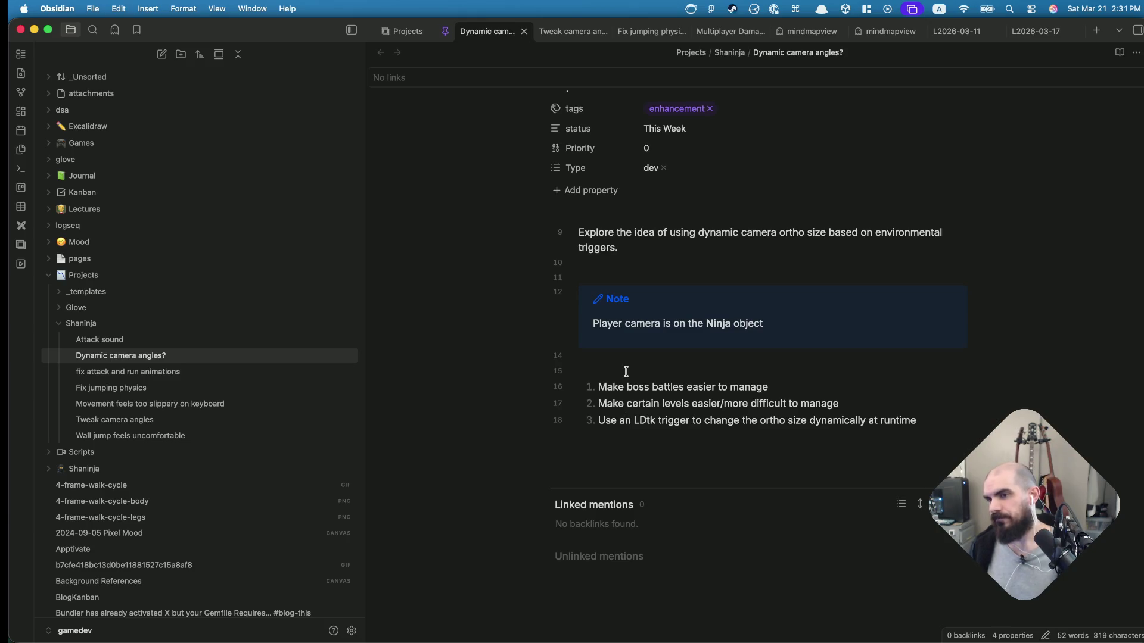
scroll(790, 384, down, 2)
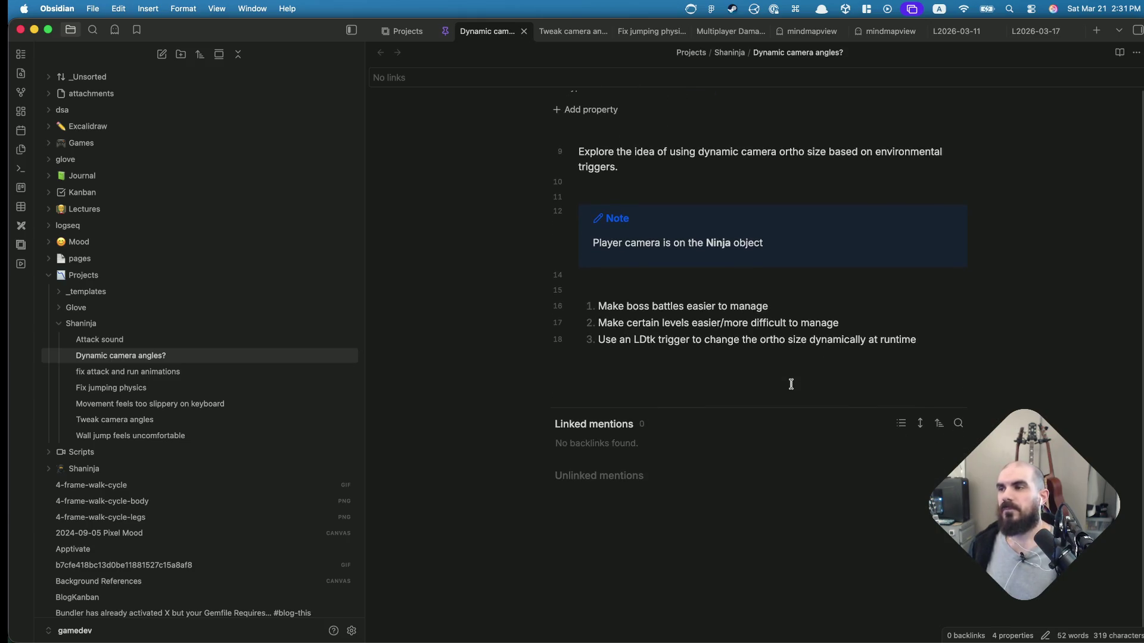
scroll(787, 375, up, 4)
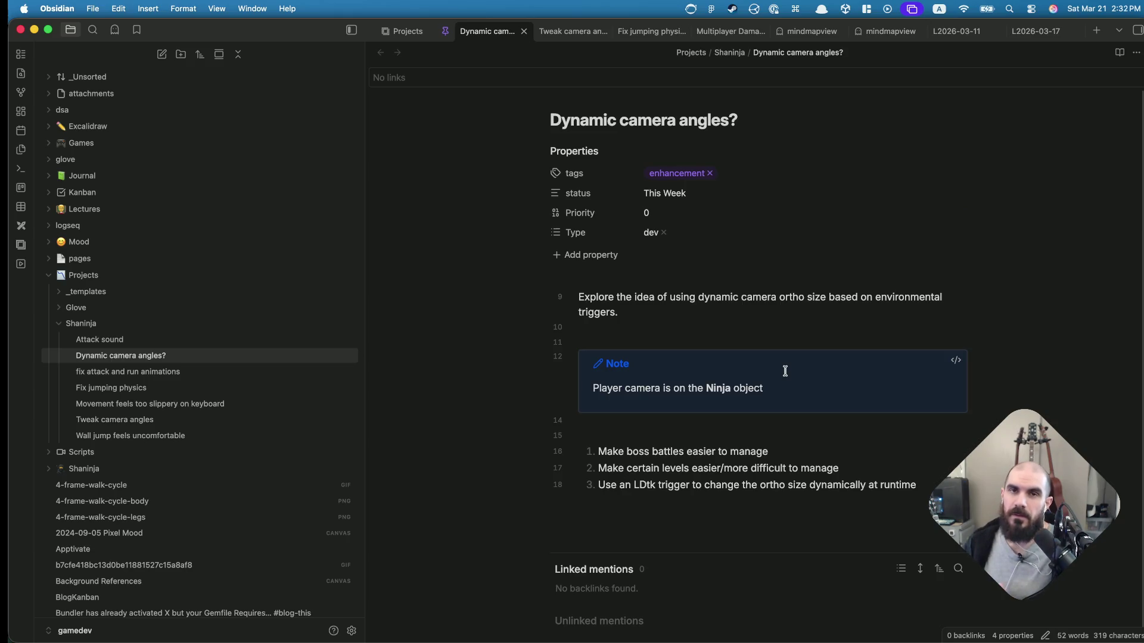